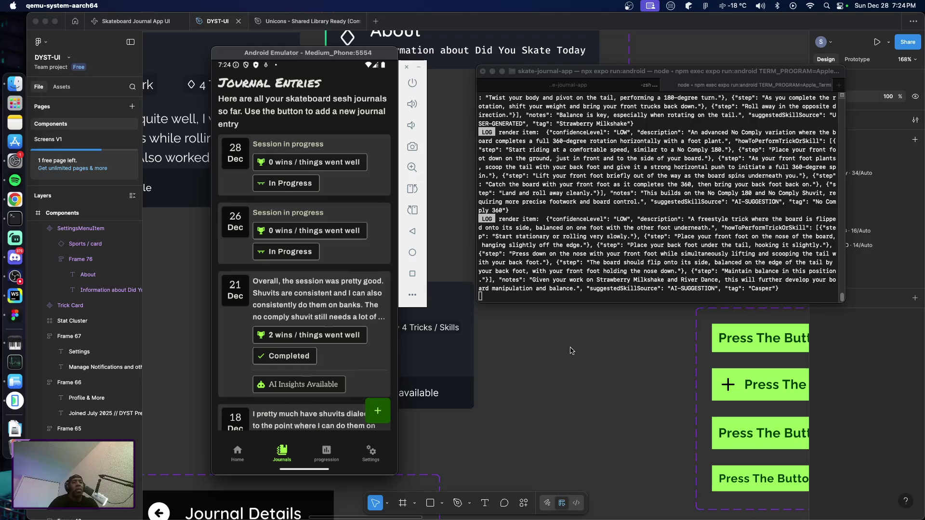
Bring the DYST-UI Figma file forward and scroll the Components canvas to the About card and date chips.
click(575, 355)
scroll(569, 360, down, 1)
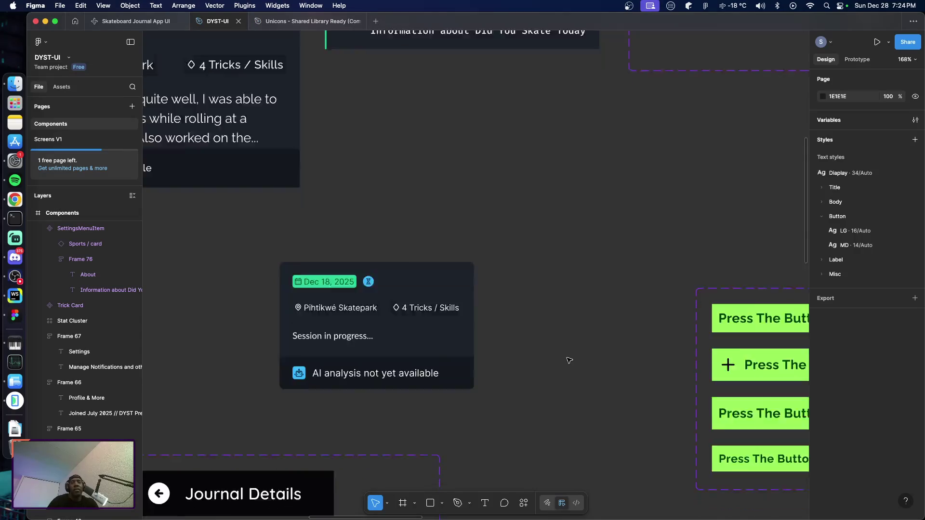
scroll(569, 360, down, 3)
scroll(571, 360, up, 6)
scroll(573, 360, up, 2)
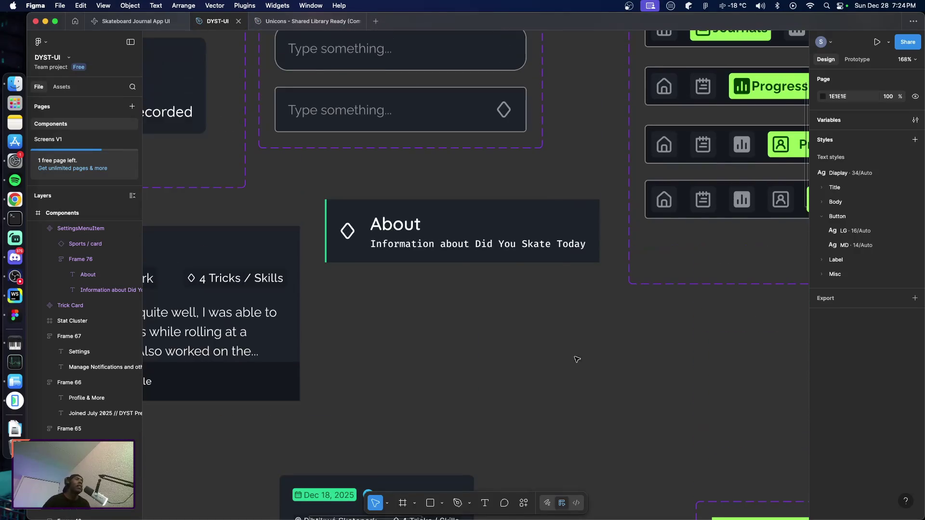
scroll(561, 358, up, 7)
scroll(558, 361, up, 3)
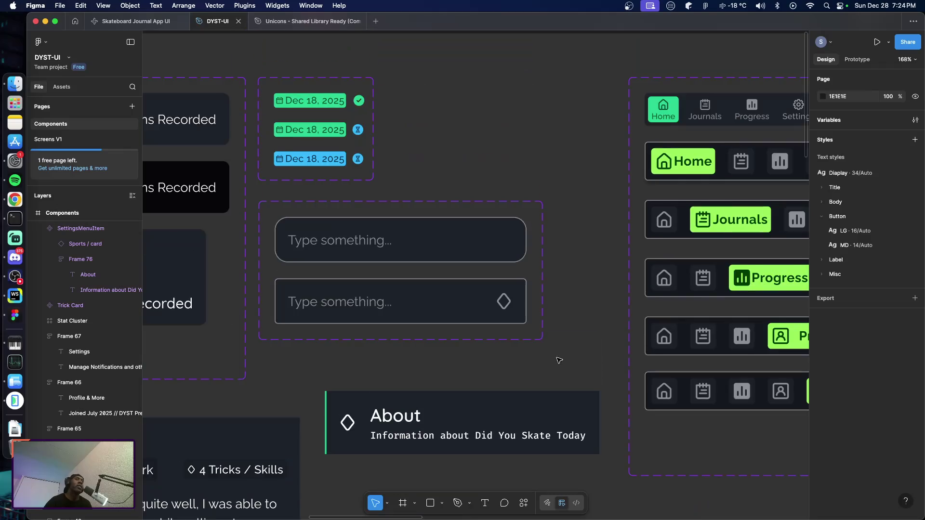
scroll(559, 360, down, 10)
scroll(549, 367, up, 4)
scroll(552, 367, up, 3)
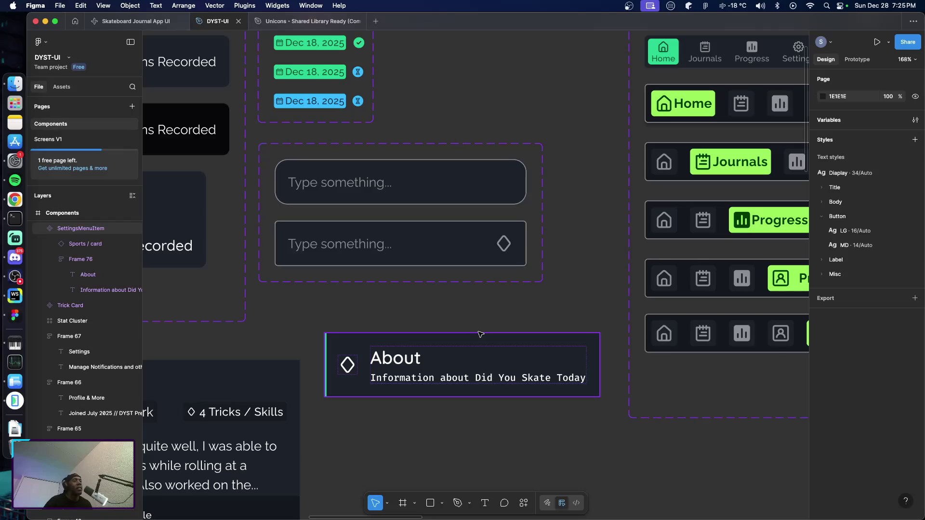
mouse_move(291, 25)
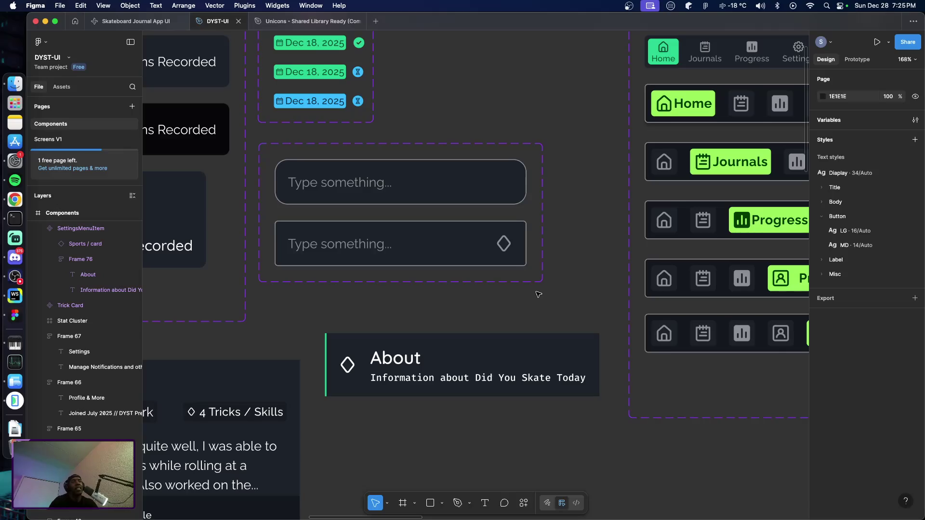
scroll(542, 293, down, 5)
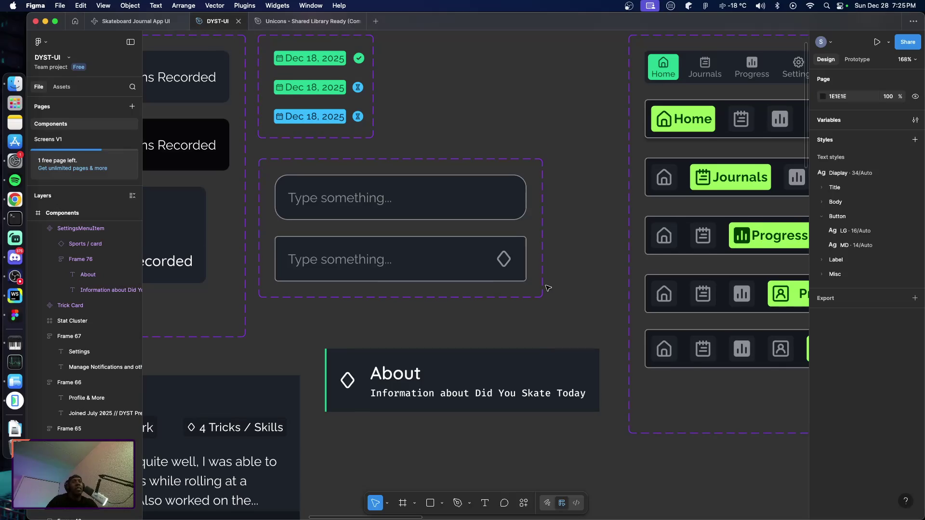
Add a text layer reading 'Journal Header Text' below the About card on the Components page.
scroll(550, 291, up, 5)
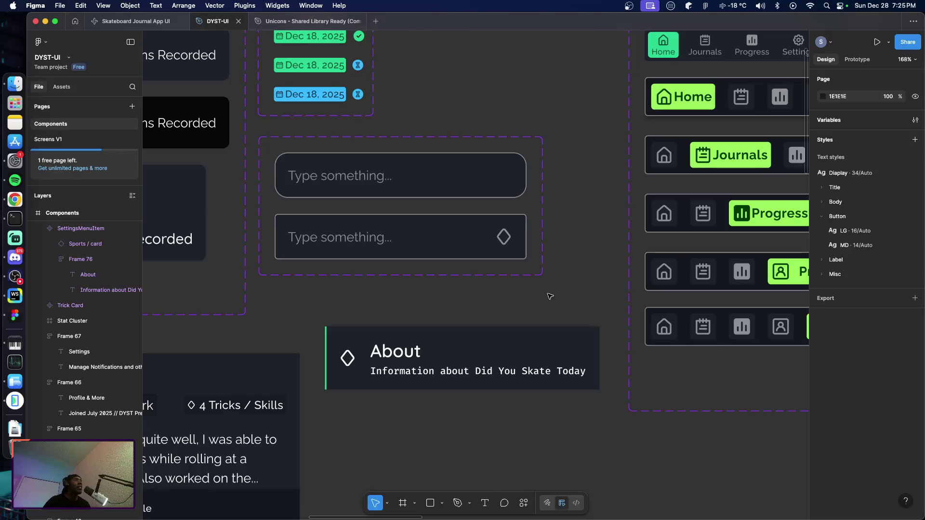
click(65, 143)
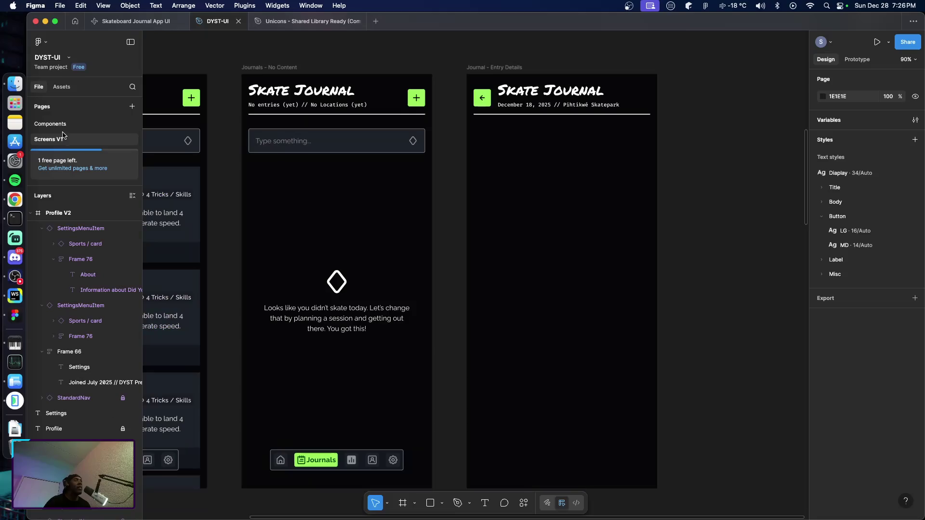
click(51, 124)
click(467, 355)
scroll(475, 389, down, 7)
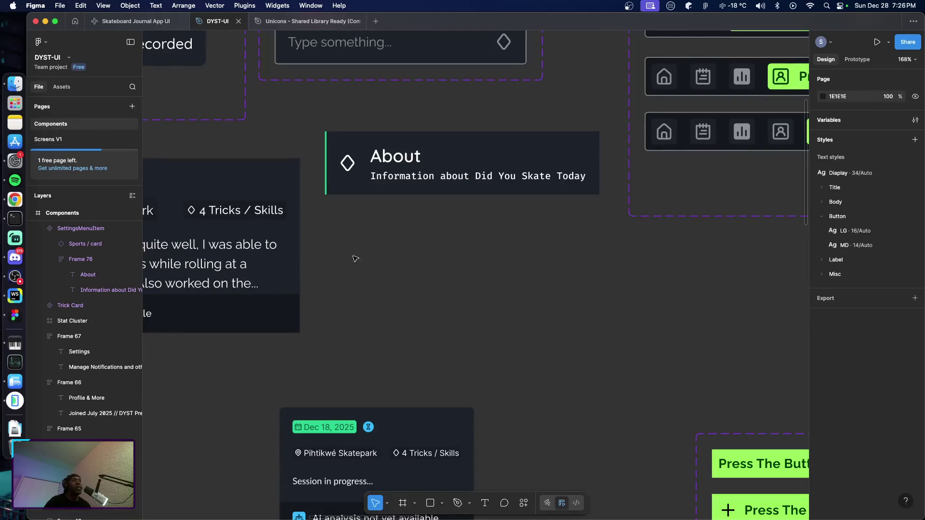
key(t)
click(396, 289)
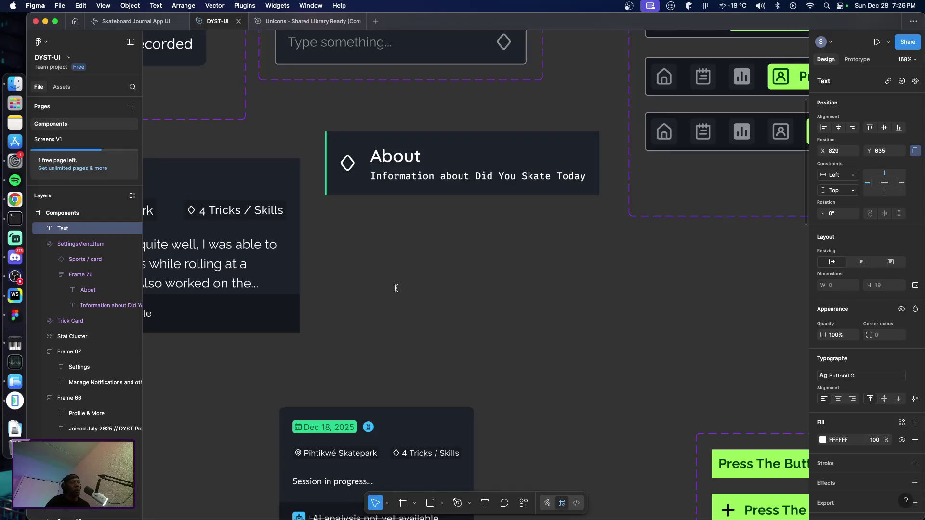
text(Journal Head)
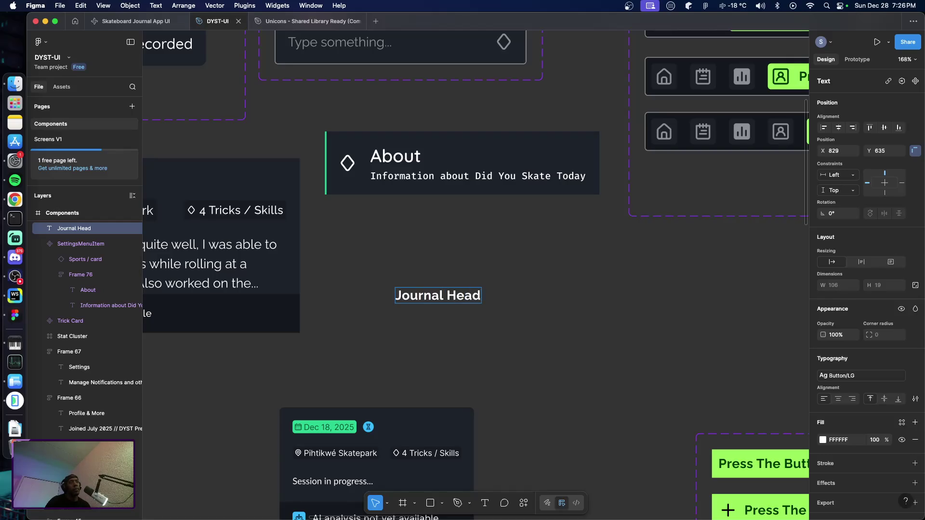
text(er Text)
key(Escape)
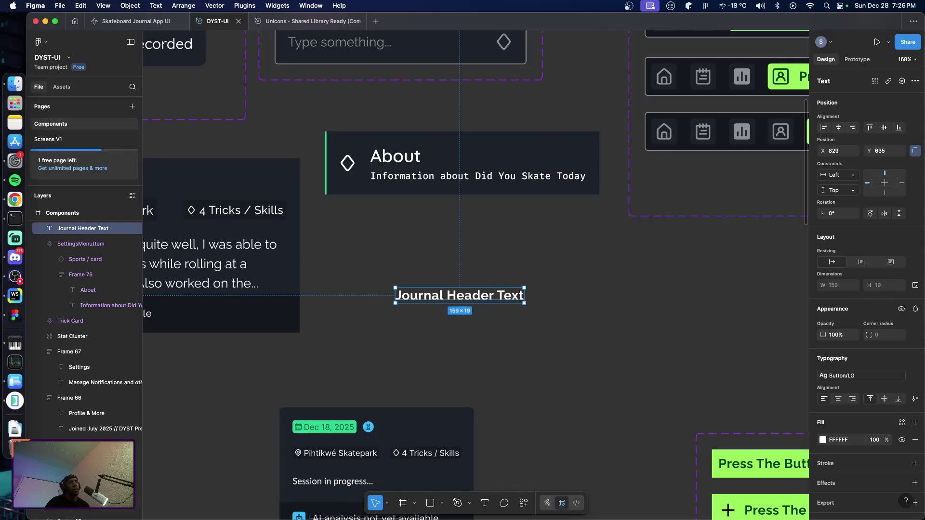
Apply the Title/H1 style to the header text, position it, and wrap it in an auto-layout frame.
click(847, 375)
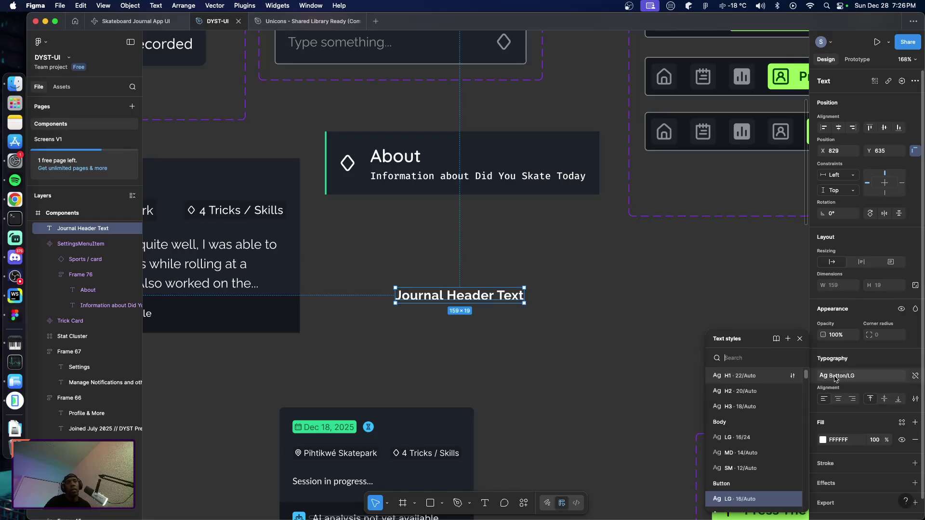
click(771, 394)
click(541, 359)
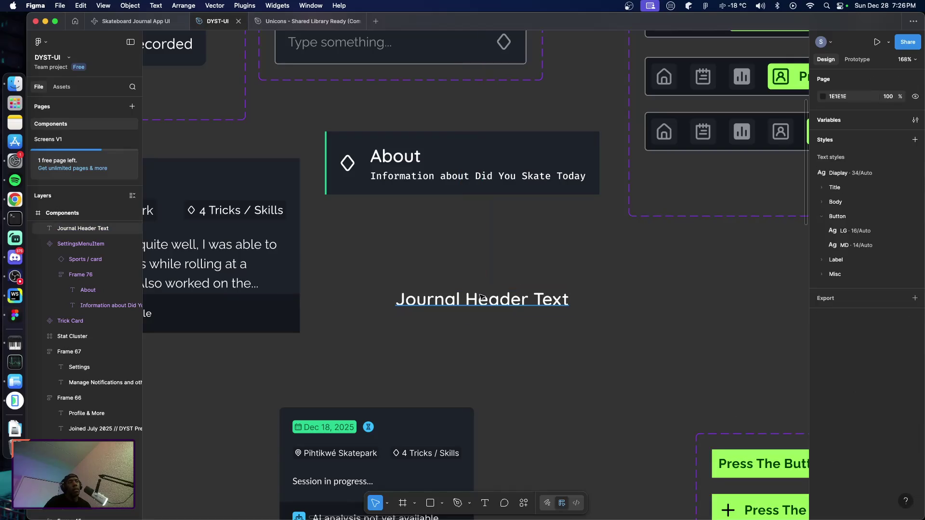
drag(483, 298, 496, 288)
click(439, 302)
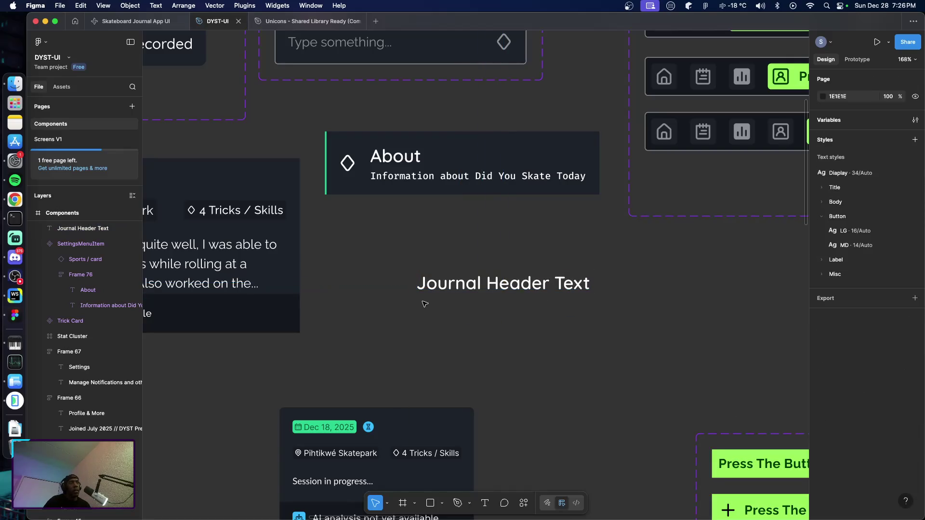
drag(426, 295, 471, 290)
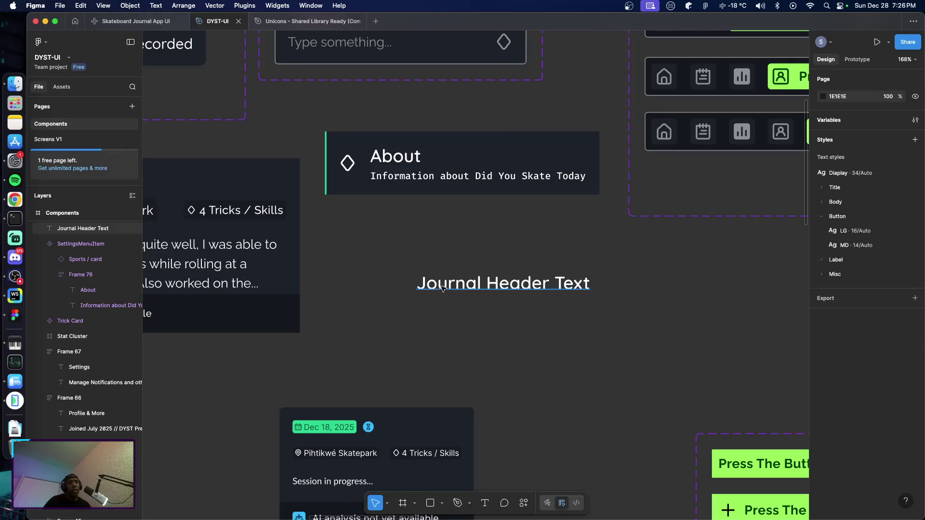
click(503, 354)
click(488, 291)
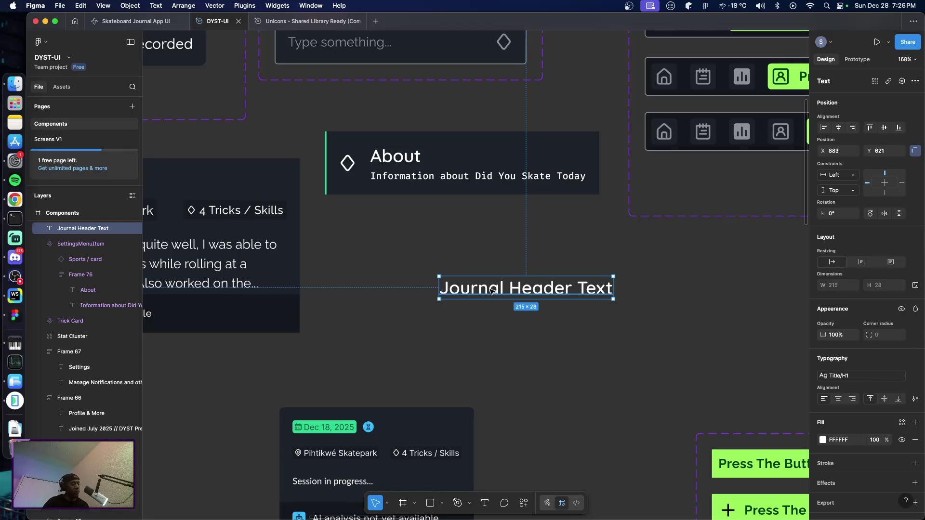
key(shift+a)
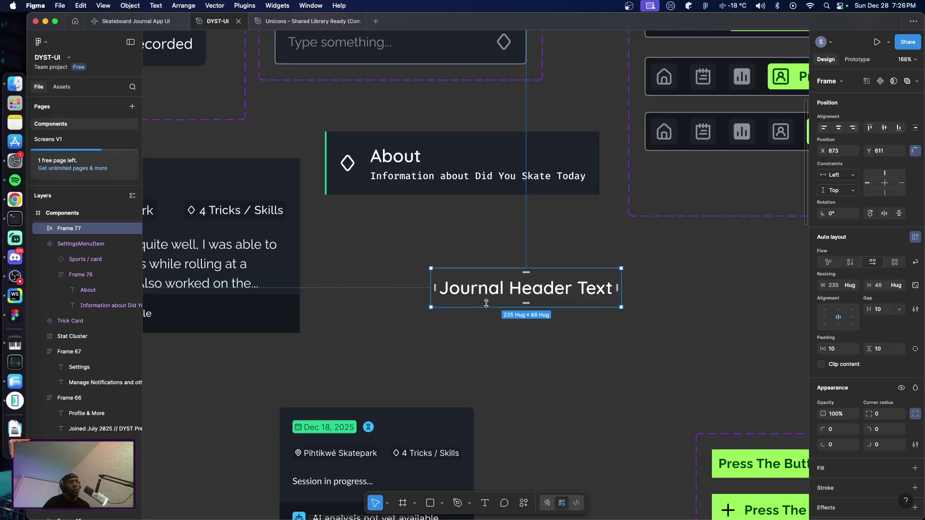
Set the header frame's horizontal and vertical padding to 8.
click(840, 348)
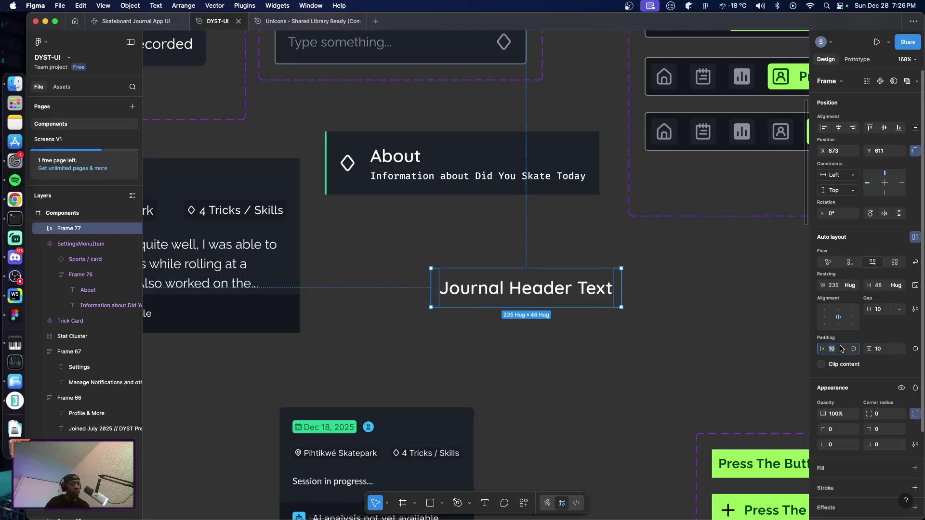
text(8)
key(Tab)
text(8)
key(Return)
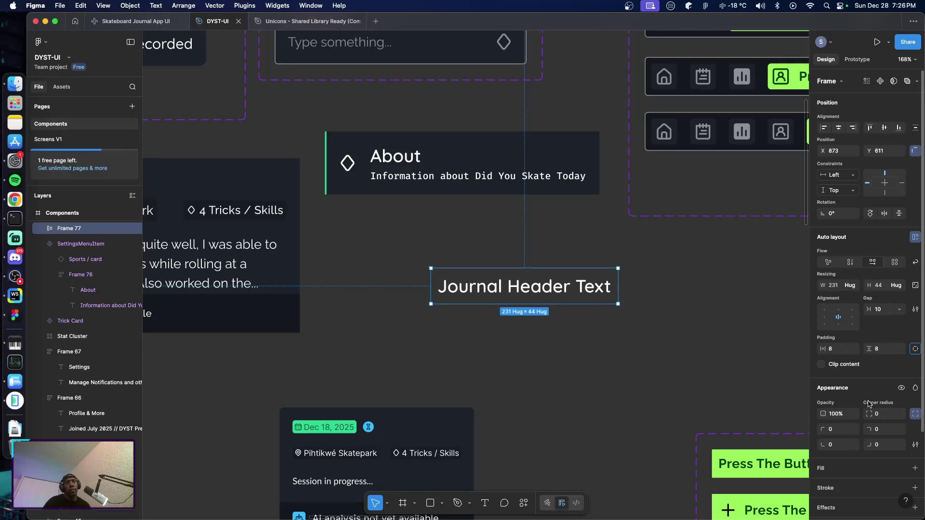
Add a stroke to the header frame, keeping it on the left edge only.
scroll(902, 468, down, 1)
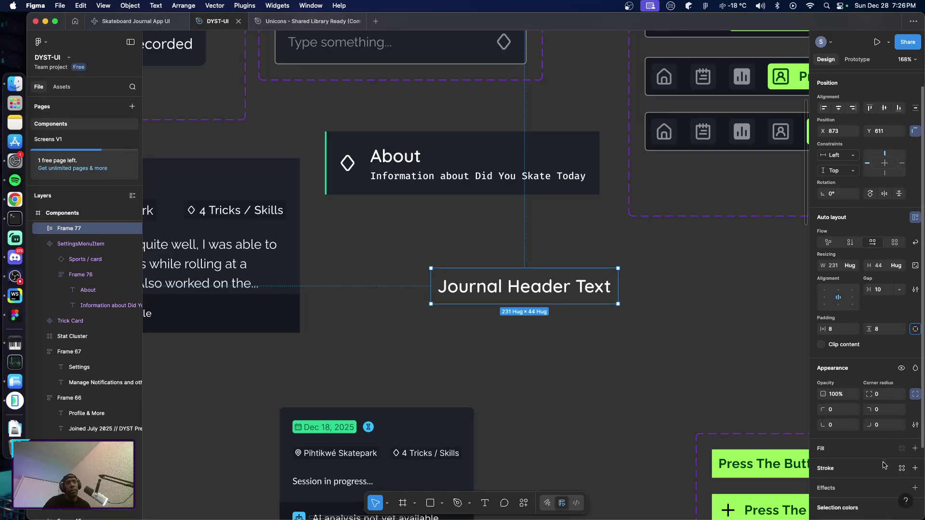
click(915, 468)
scroll(915, 472, down, 4)
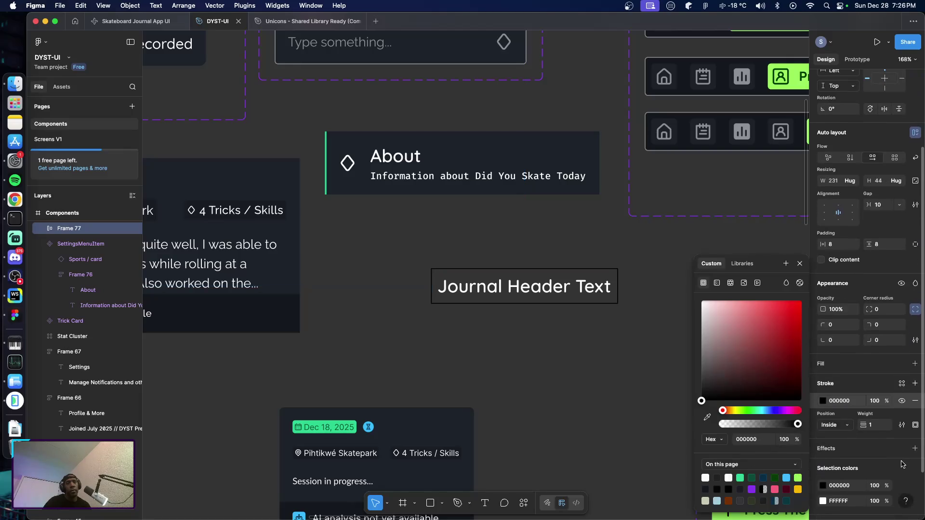
click(915, 425)
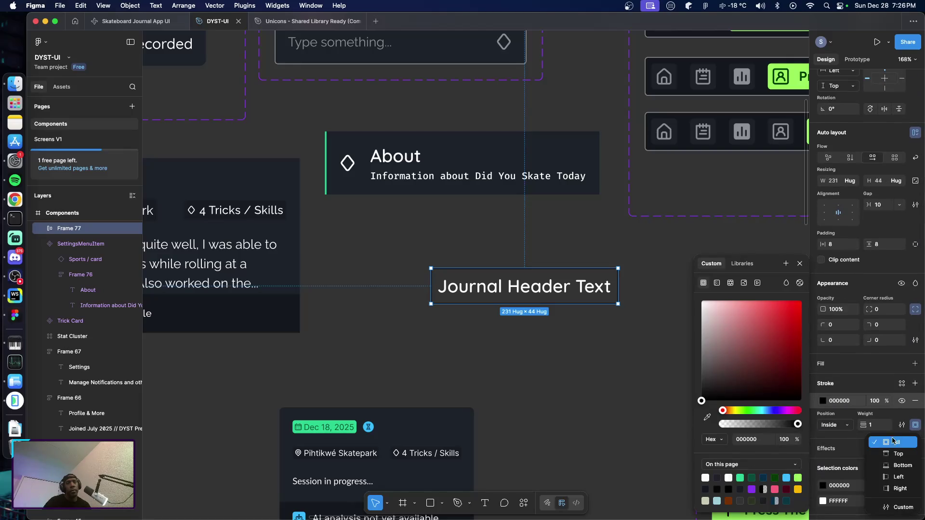
click(897, 477)
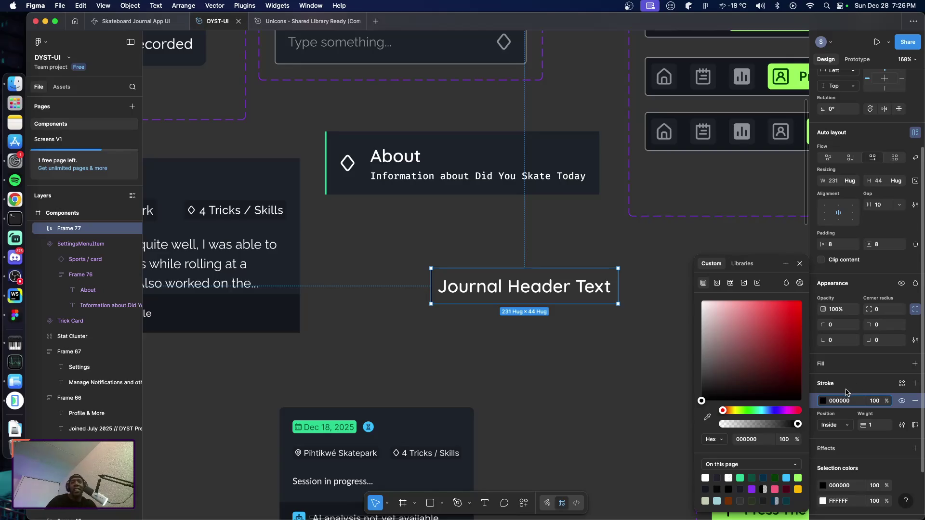
Apply the Accent-BG colour style to the stroke and reselect the Journal Header Text frame.
click(902, 384)
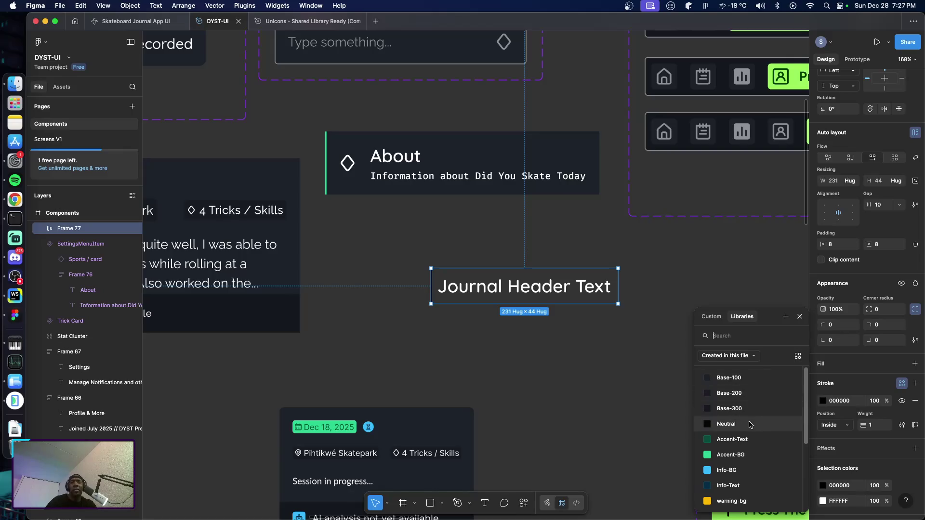
scroll(747, 443, down, 1)
scroll(747, 443, down, 2)
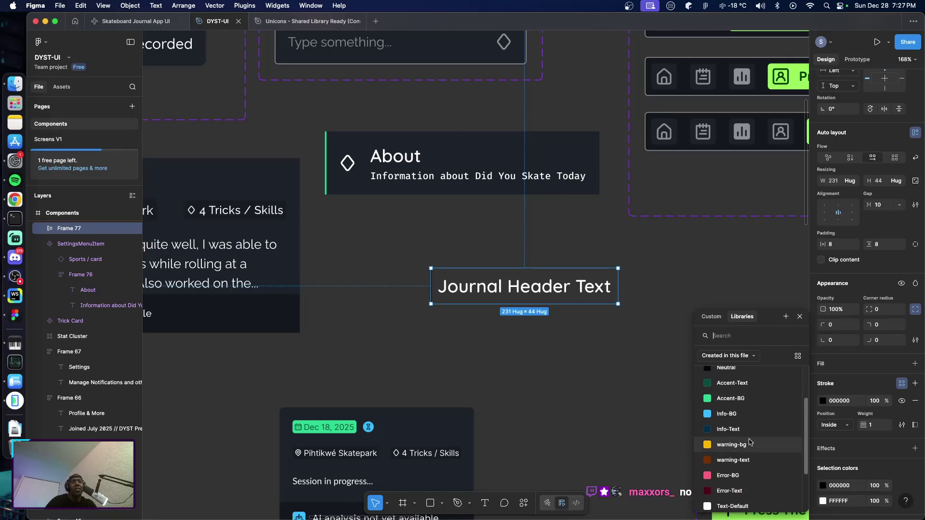
scroll(756, 448, down, 2)
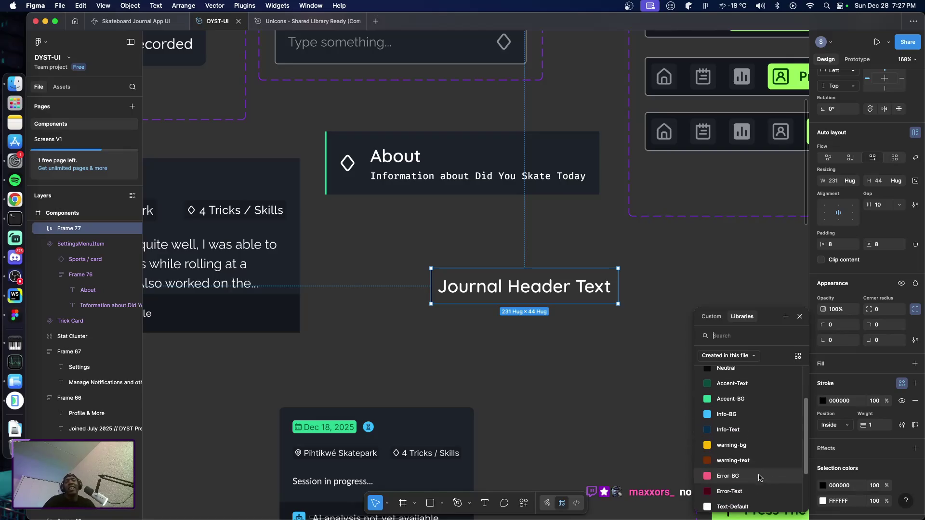
scroll(740, 398, up, 1)
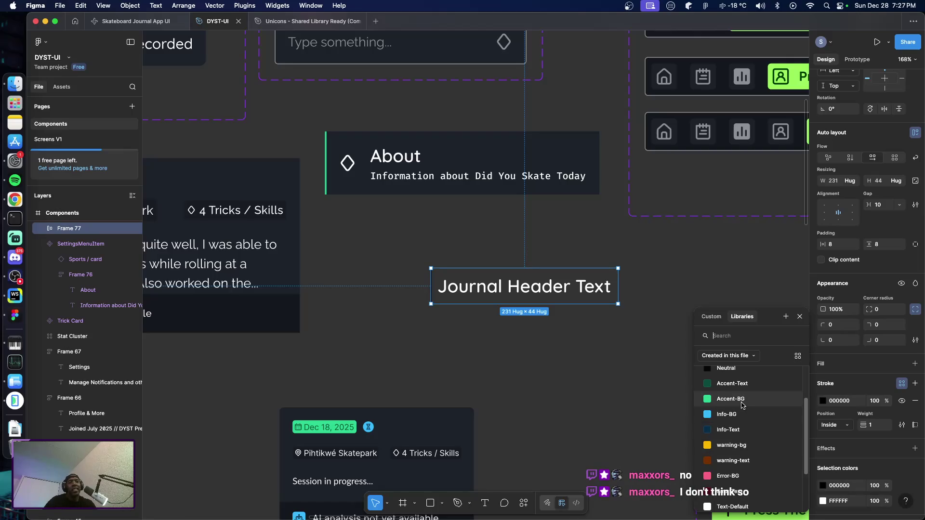
click(742, 399)
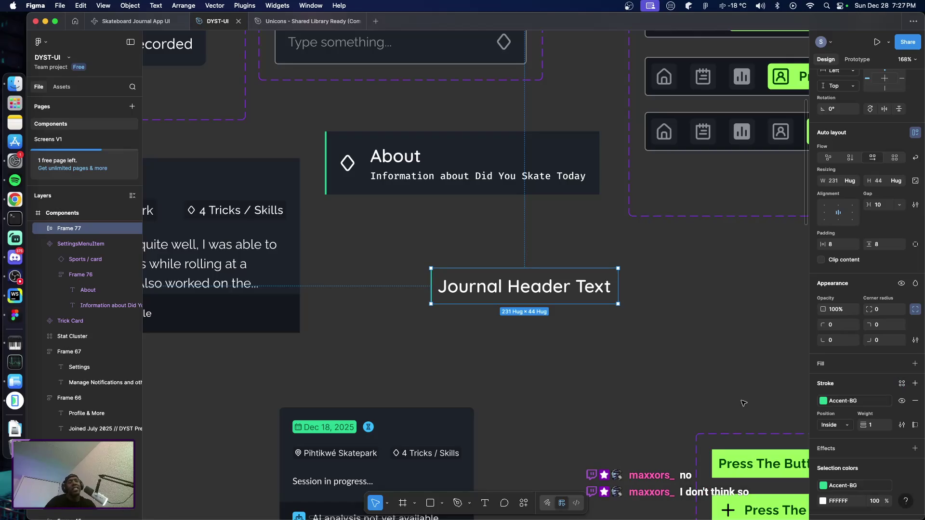
click(662, 375)
click(448, 301)
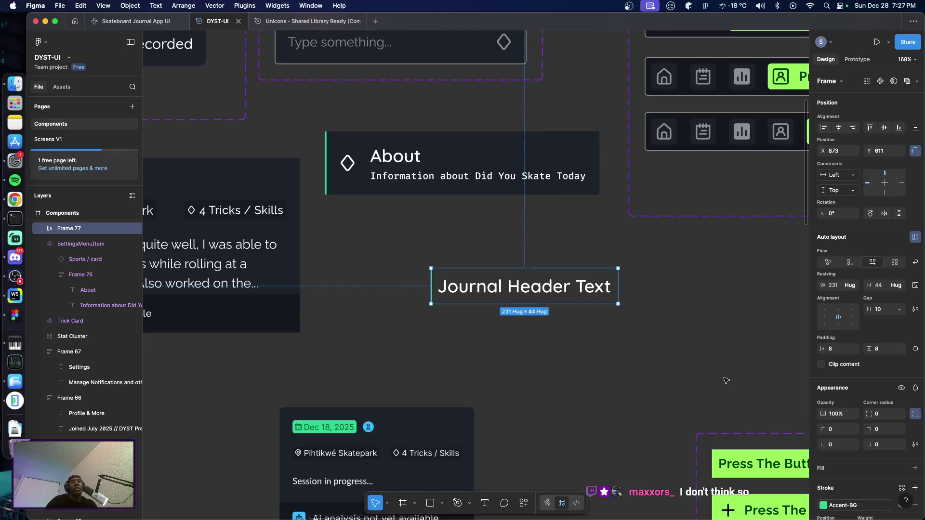
scroll(715, 374, down, 1)
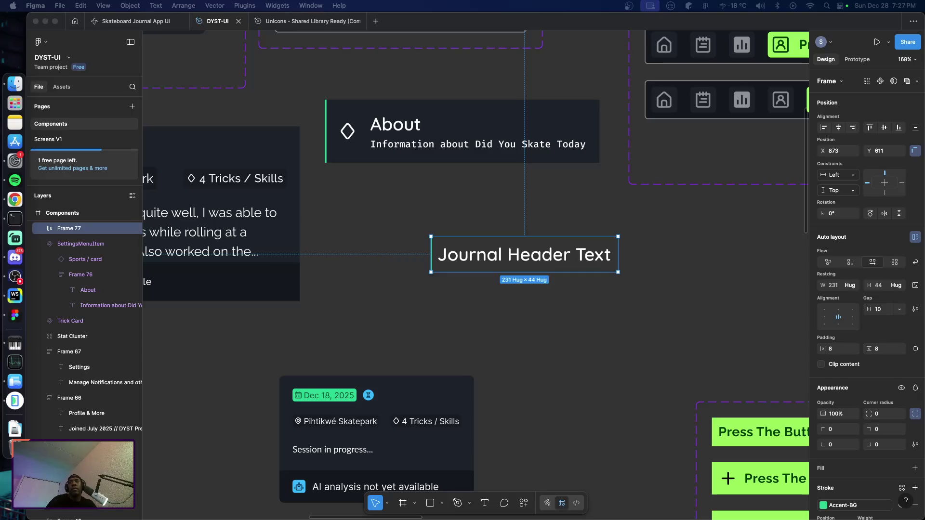
key(super+Tab)
drag(608, 167, 584, 65)
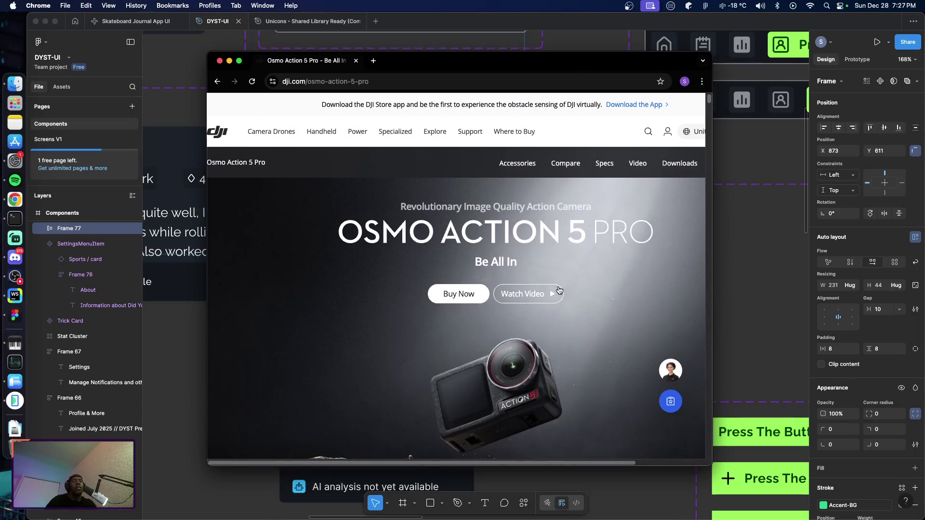
Scroll through the Osmo Action 5 Pro product page in Chrome, then close the browser window.
scroll(547, 295, down, 1)
scroll(547, 296, down, 3)
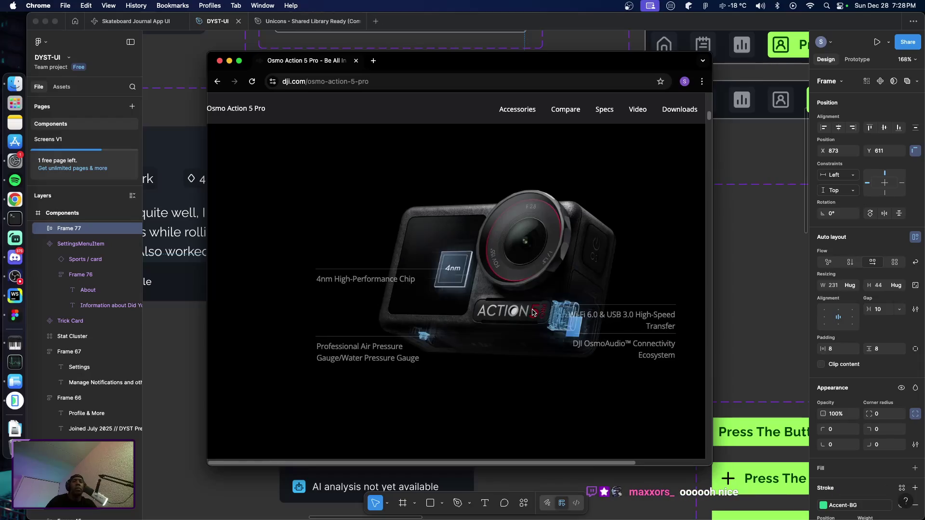
scroll(532, 312, down, 5)
scroll(532, 312, down, 3)
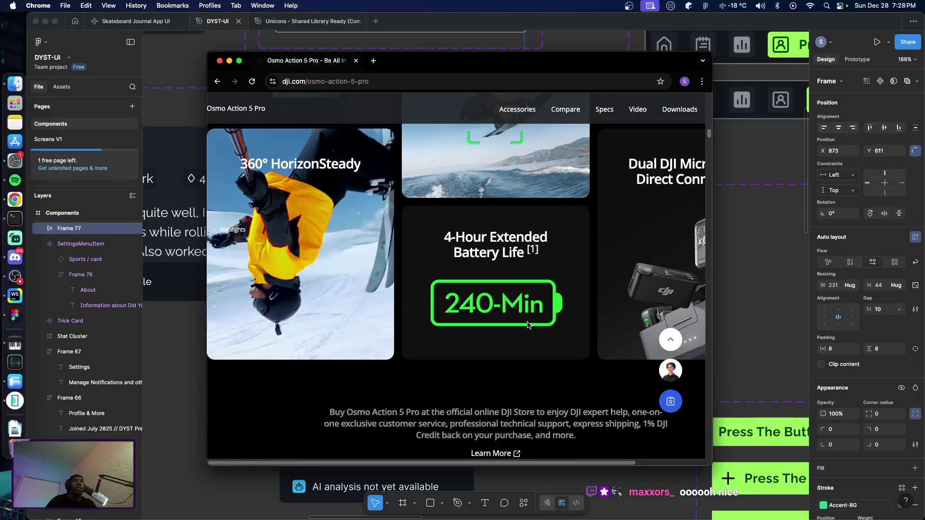
scroll(528, 320, down, 3)
scroll(529, 321, down, 2)
scroll(527, 321, down, 2)
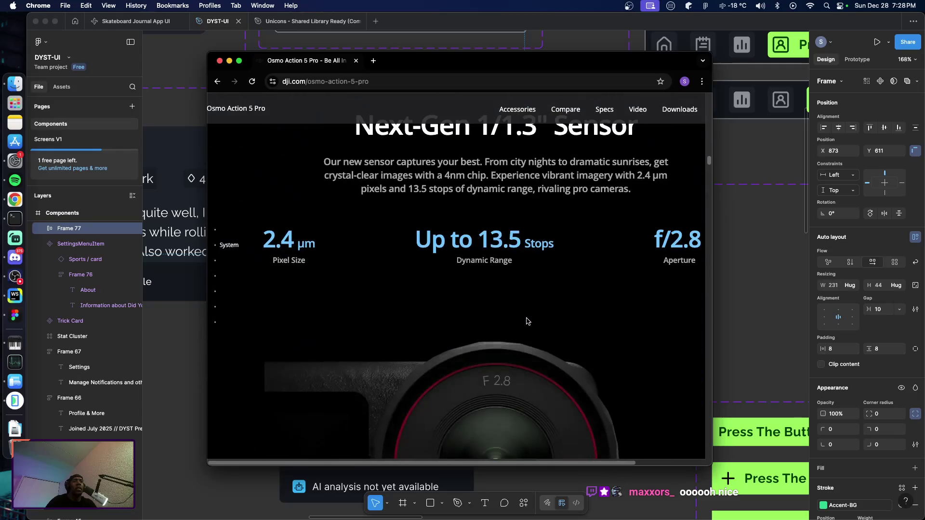
scroll(527, 321, down, 2)
scroll(526, 321, down, 2)
scroll(526, 321, up, 3)
scroll(526, 321, up, 3)
scroll(526, 319, up, 3)
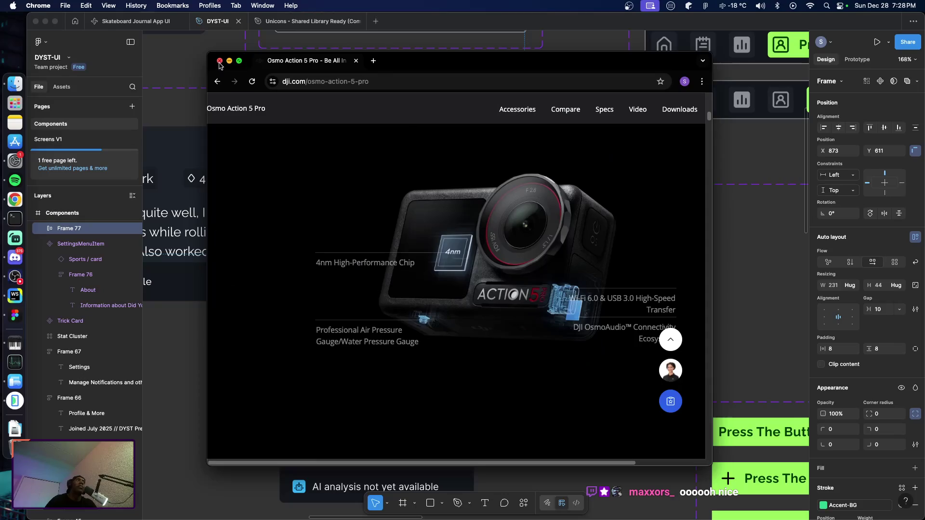
click(220, 61)
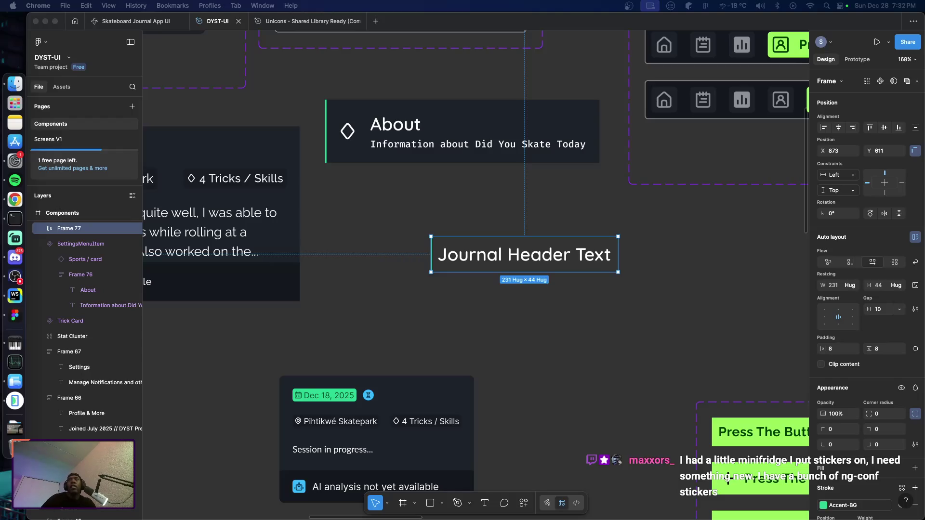
key(space)
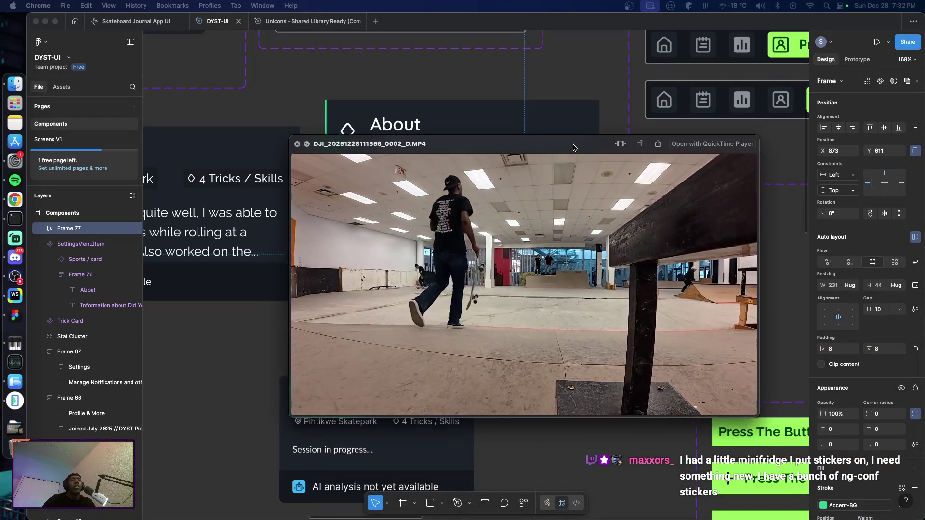
drag(517, 131, 452, 92)
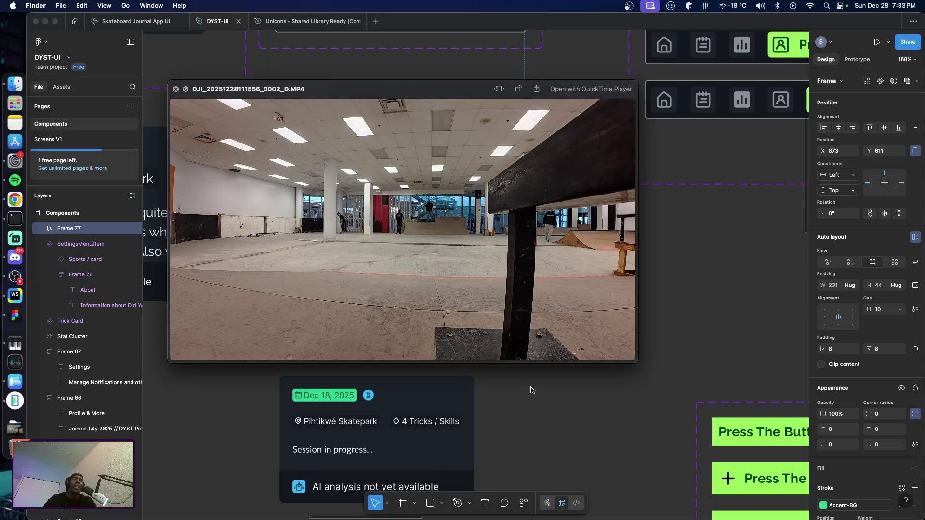
mouse_move(530, 319)
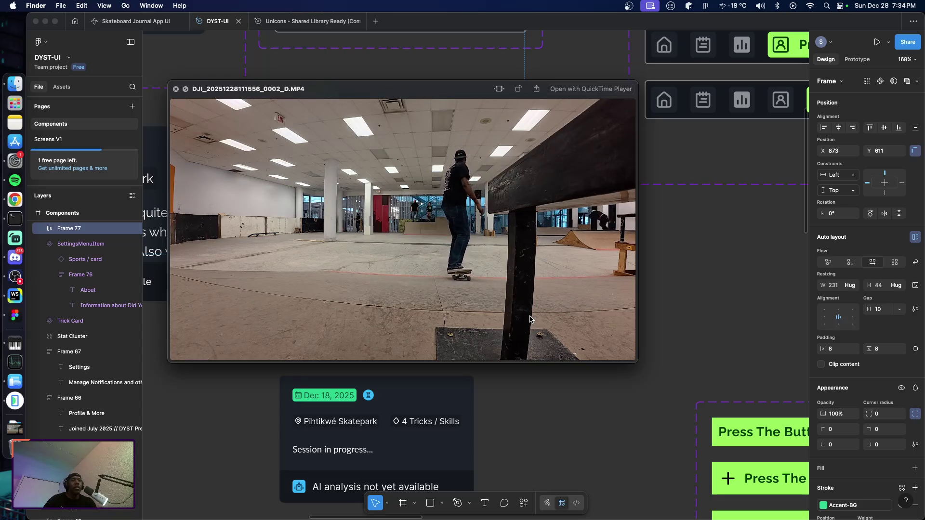
mouse_move(482, 282)
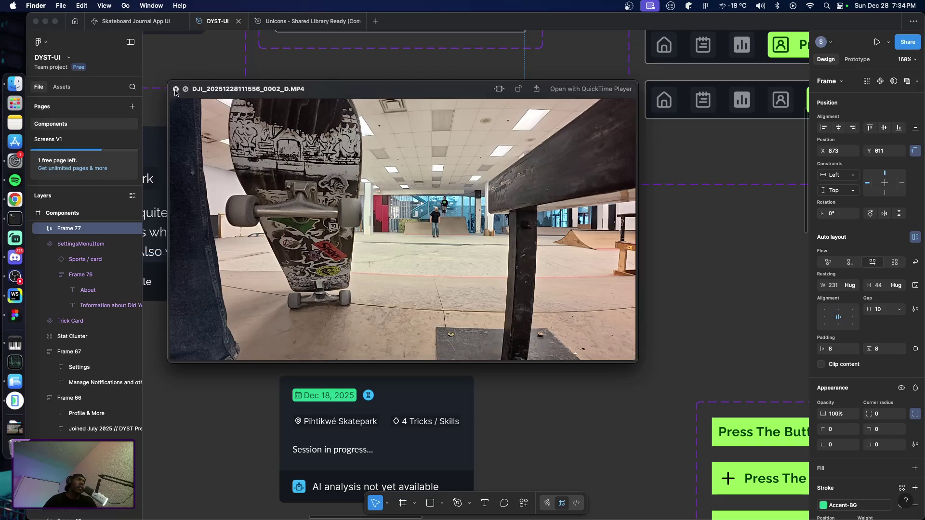
click(176, 91)
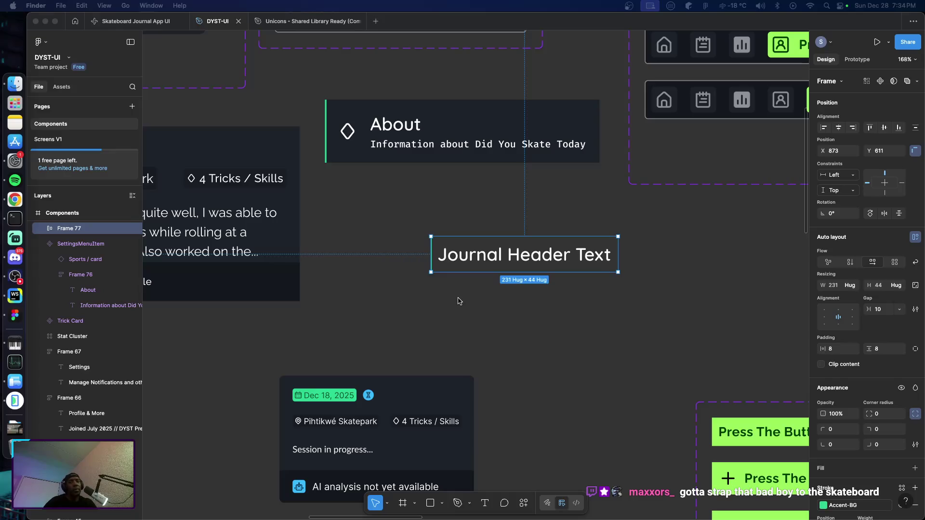
click(517, 308)
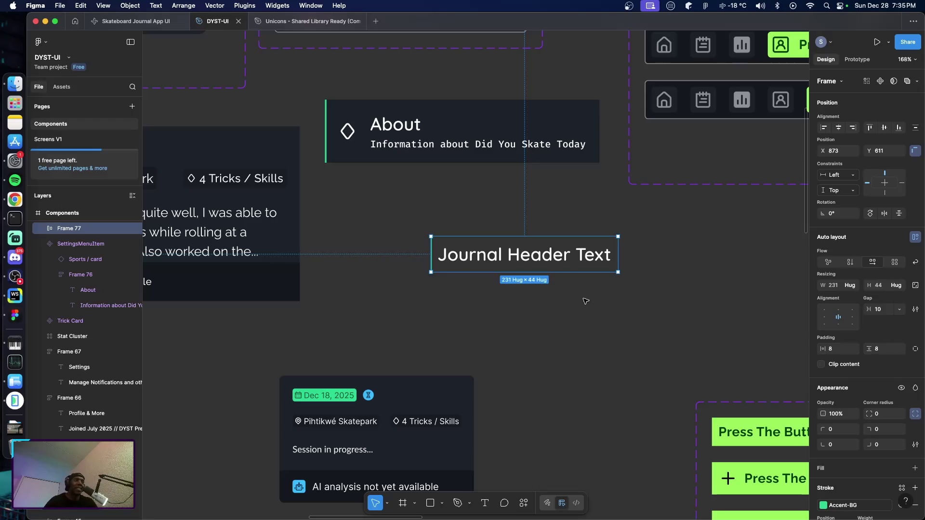
click(570, 308)
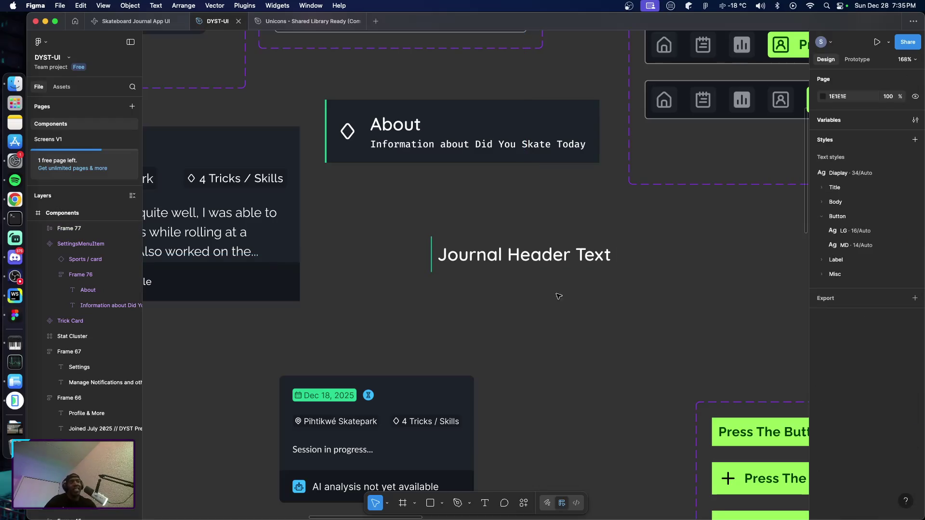
click(501, 265)
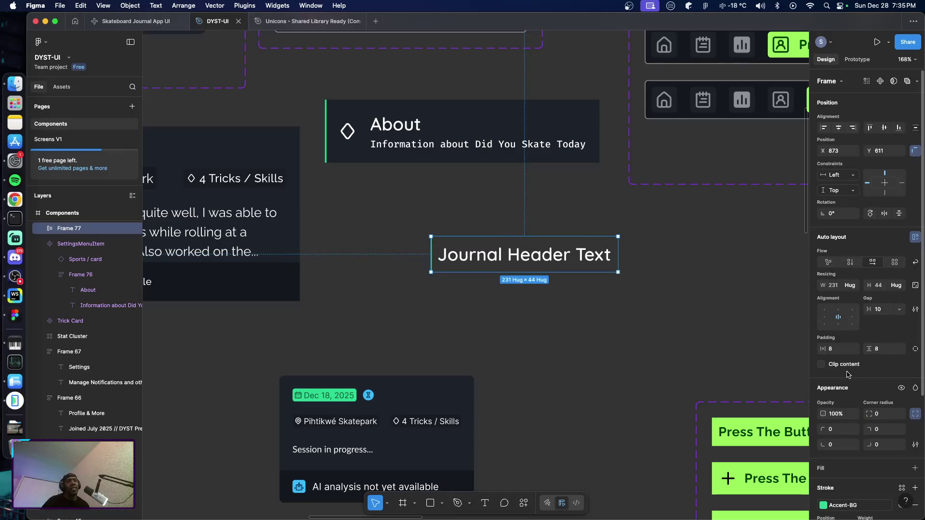
Raise the header frame's horizontal padding to 16 and its Accent-BG left stroke weight to 2.
click(835, 351)
key(Up)
key(Up)
key(Up)
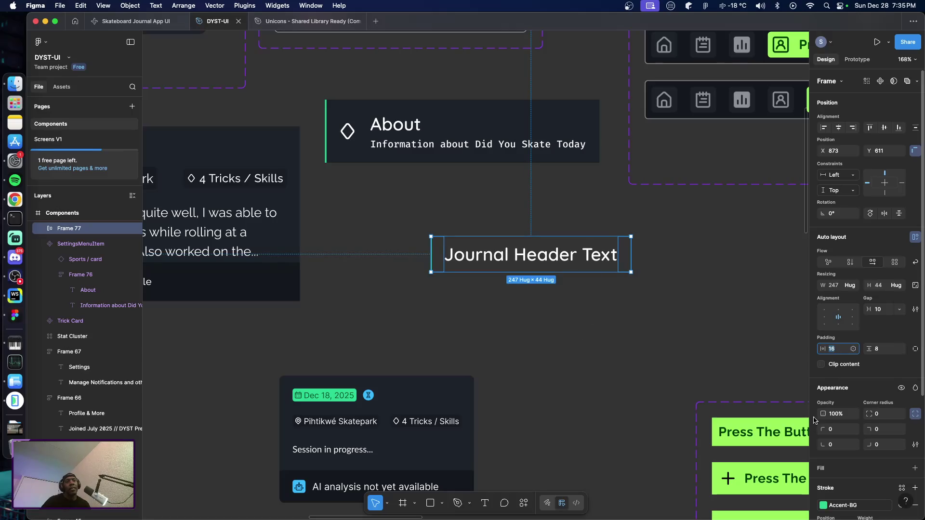
scroll(857, 445, down, 5)
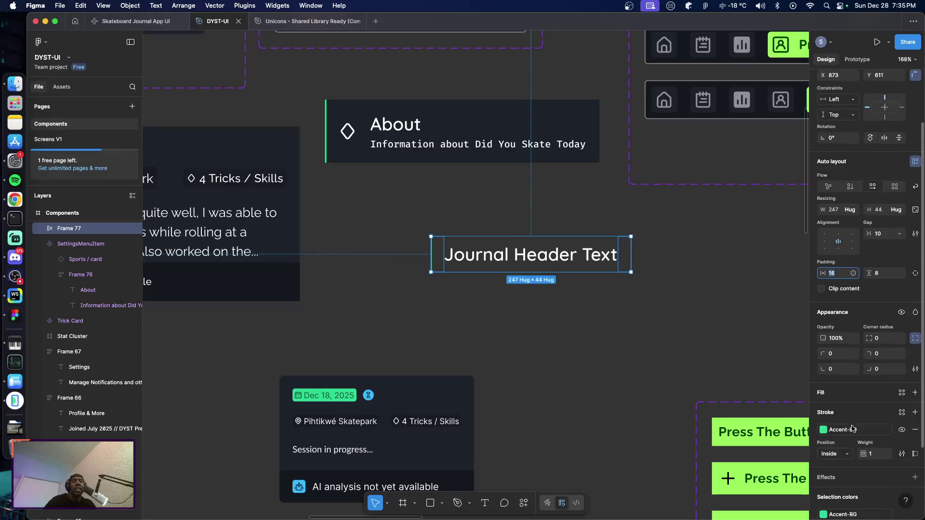
click(874, 453)
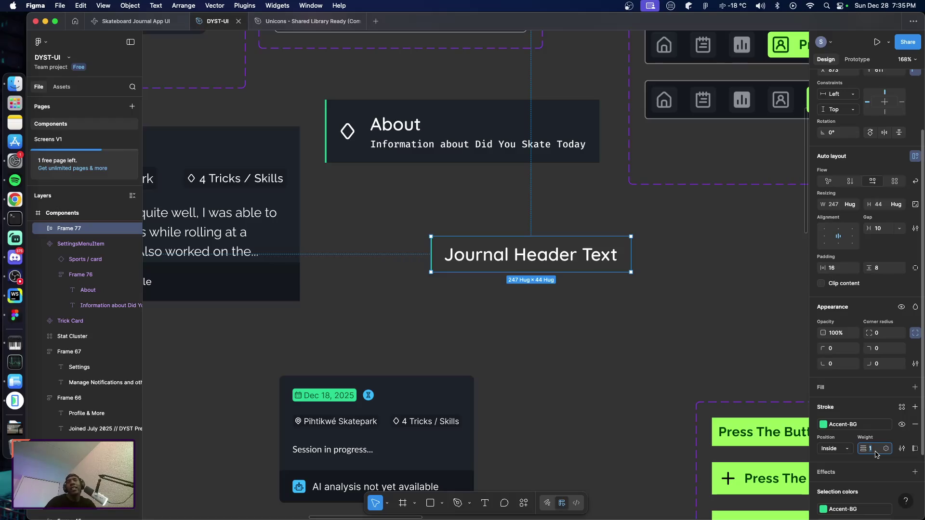
text(2)
key(Return)
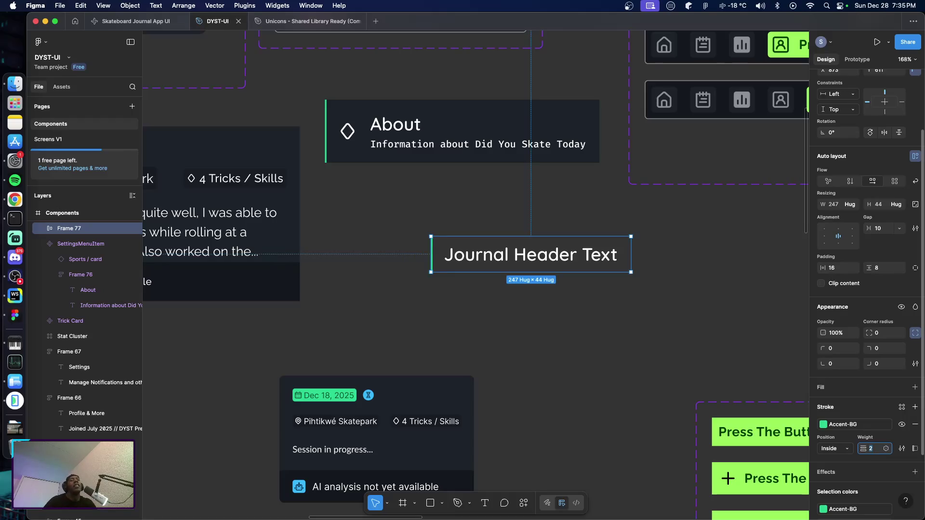
click(604, 316)
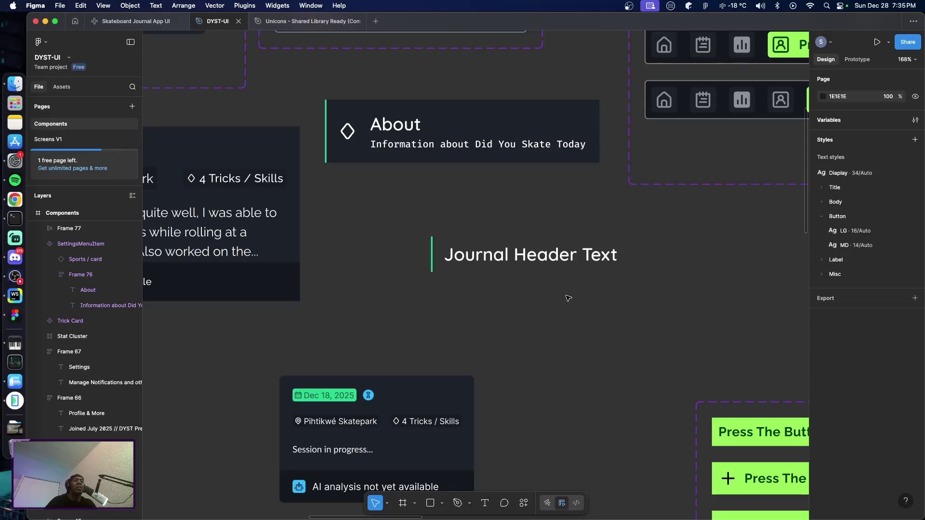
click(520, 269)
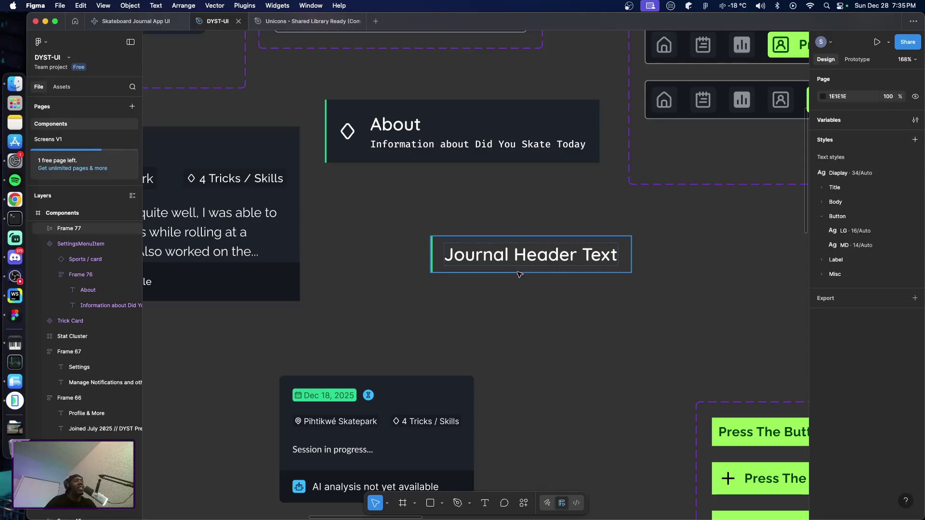
Turn the header frame into a component named 'Journal Entry Header'.
click(560, 341)
click(502, 268)
key(super+alt+k)
click(533, 295)
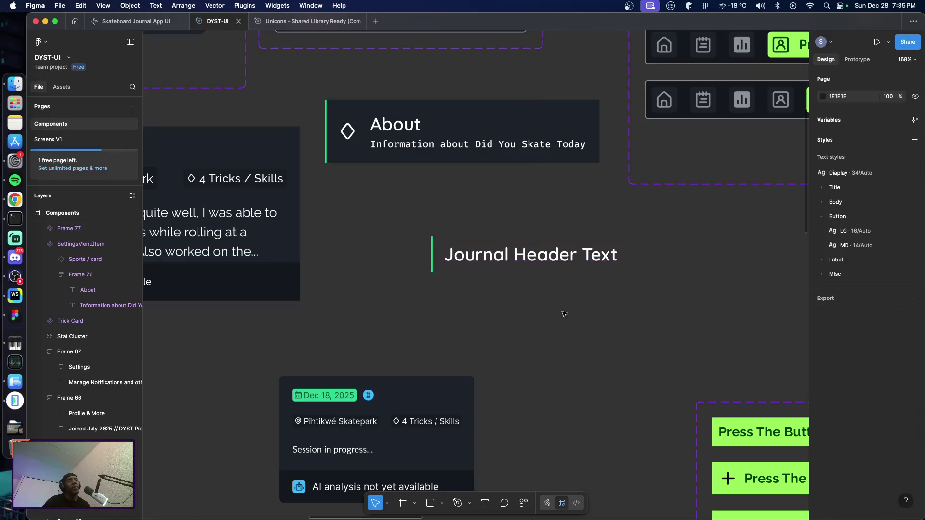
click(538, 270)
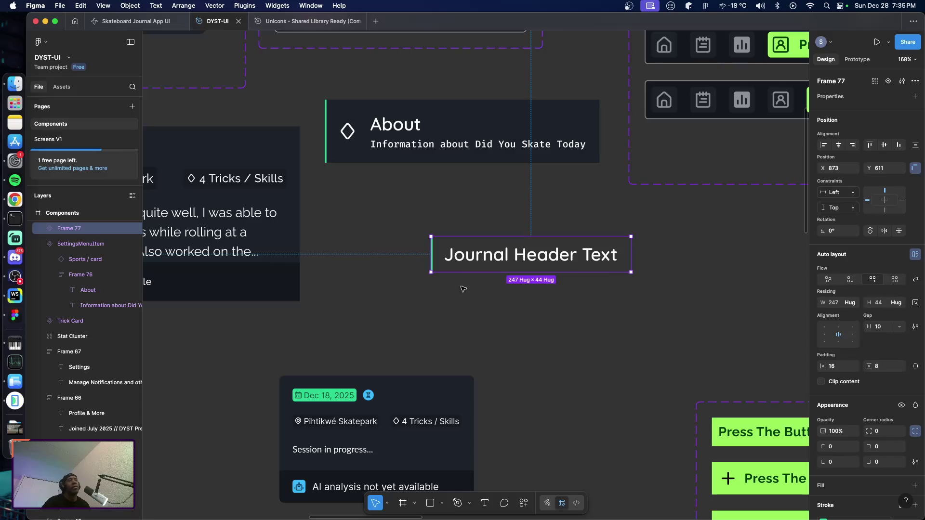
double_click(70, 231)
text(Journal Entry Header)
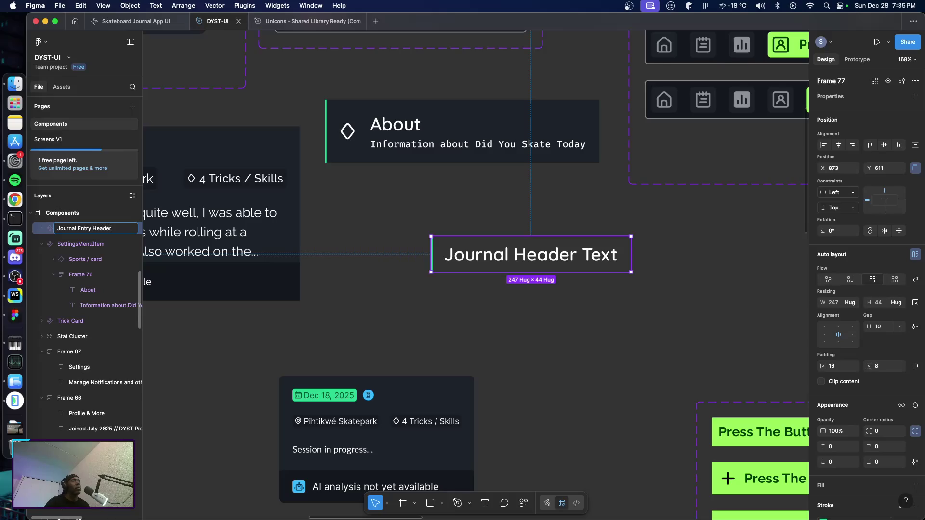
key(Return)
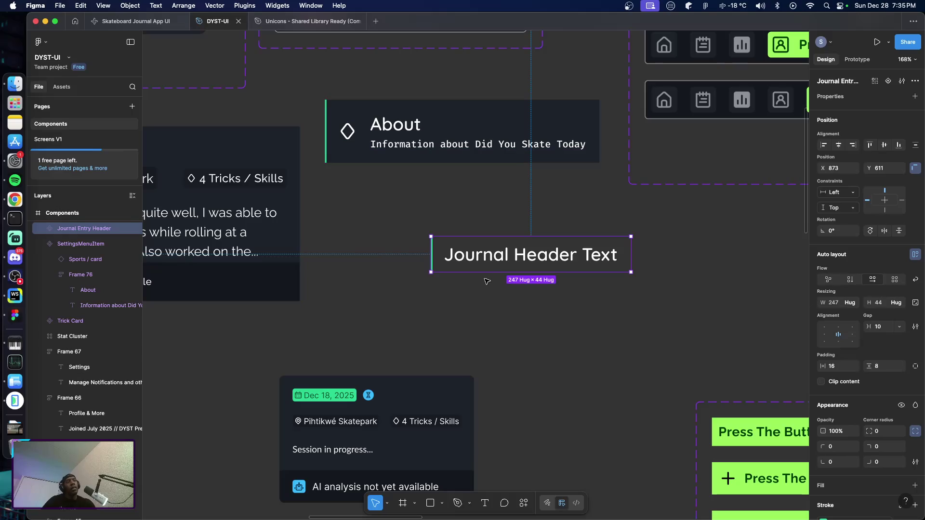
click(499, 308)
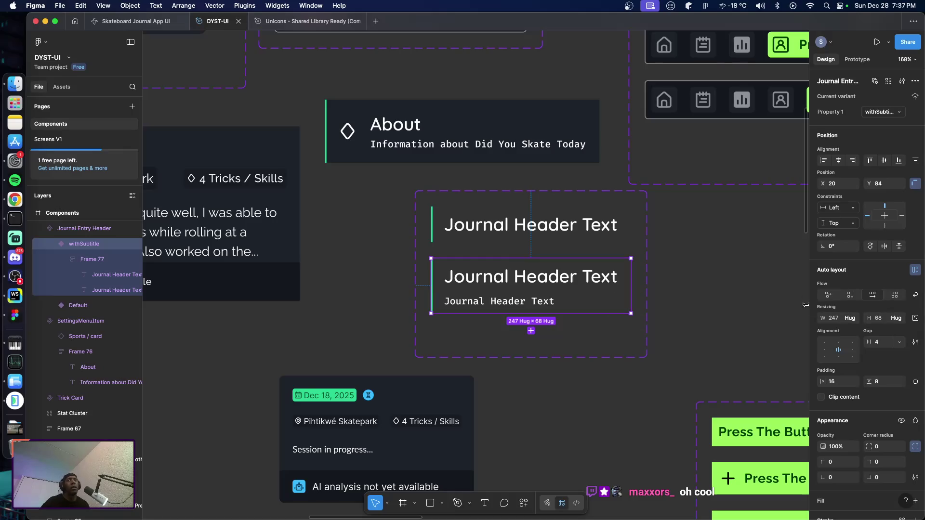
Make the withSubtitle variant's text block fill the header width, then go to Screens V1.
click(586, 242)
double_click(568, 286)
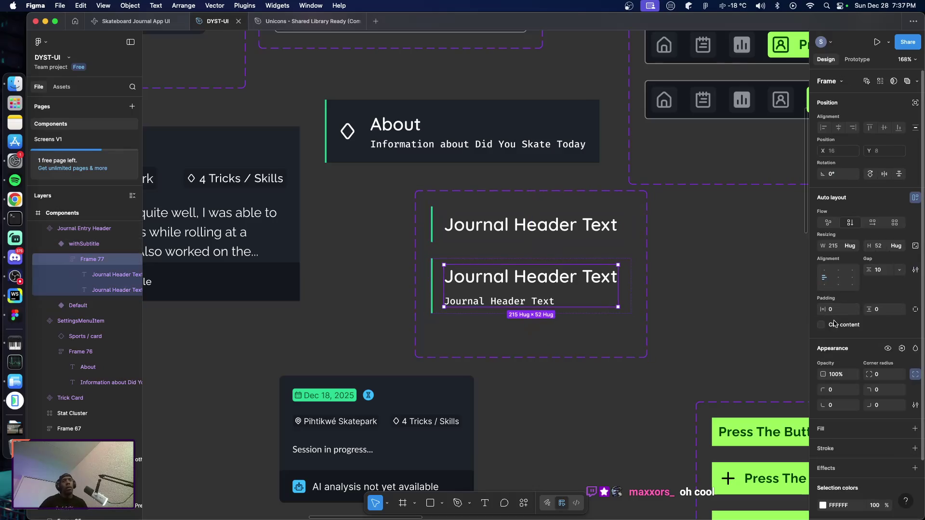
click(852, 247)
click(819, 235)
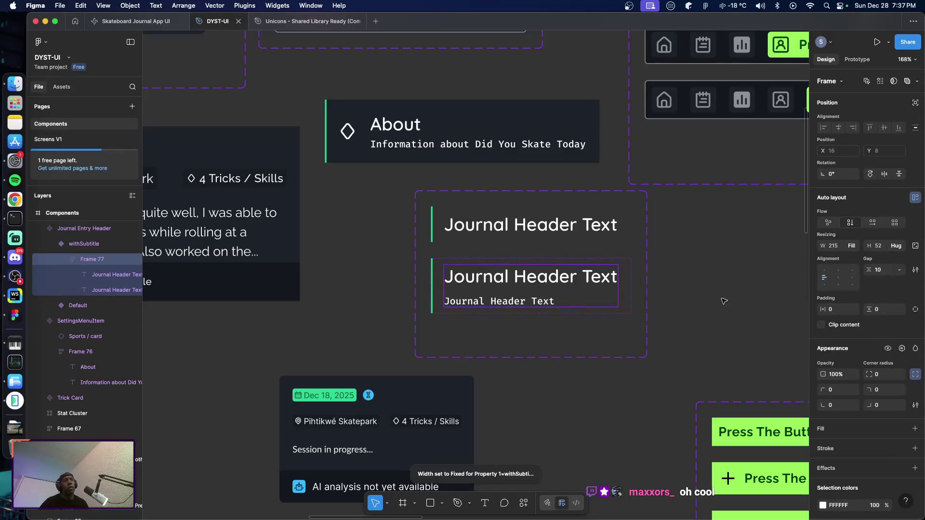
click(699, 325)
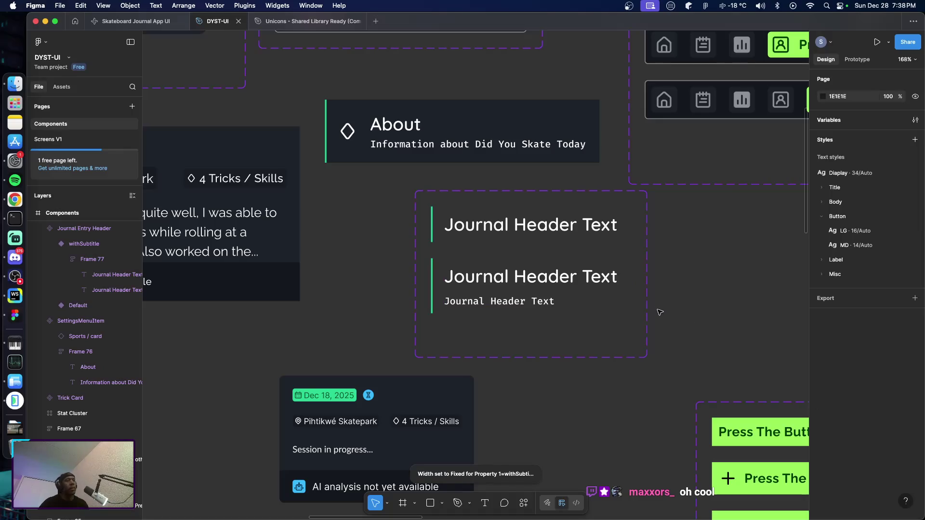
click(511, 233)
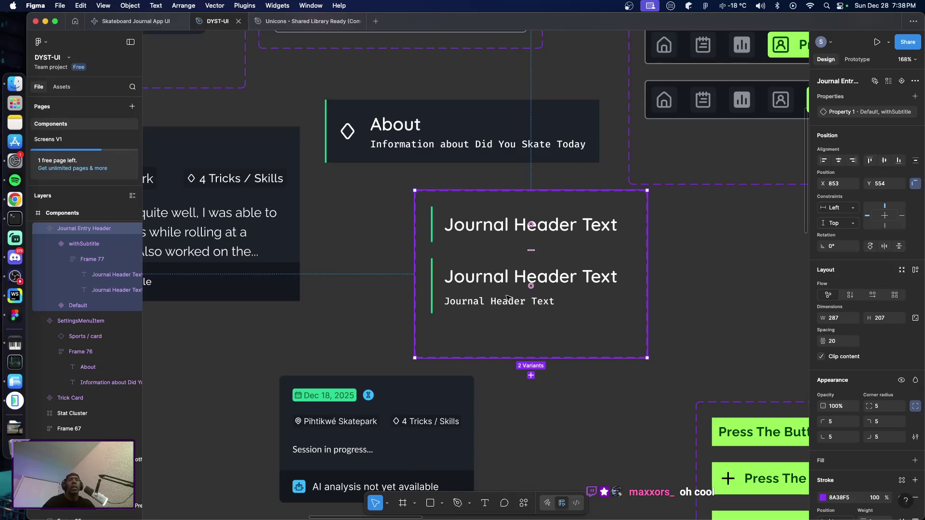
click(494, 282)
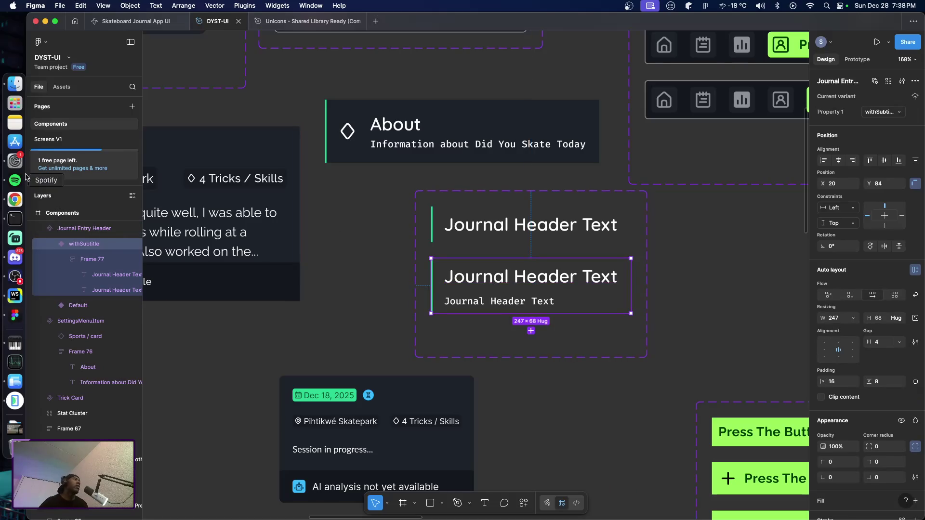
click(68, 139)
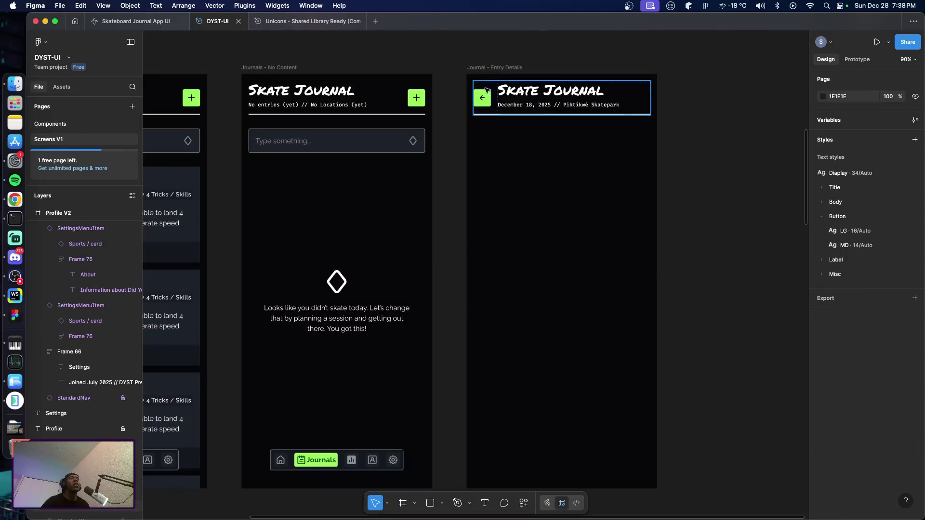
Paste a Journal Entry Header below the Skate Journal title and widen it to 408.
click(489, 69)
key(ctrl+v)
drag(508, 120, 506, 136)
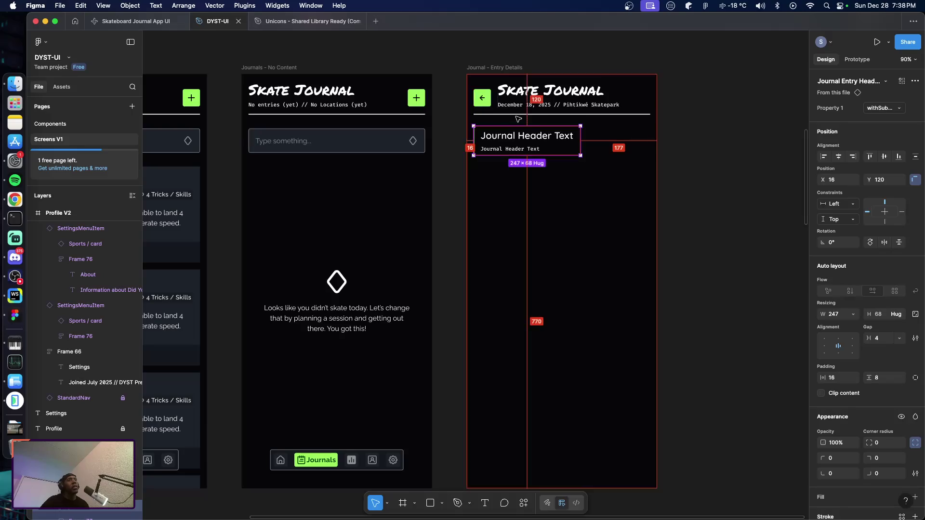
key(Down)
key(Down)
key(Down)
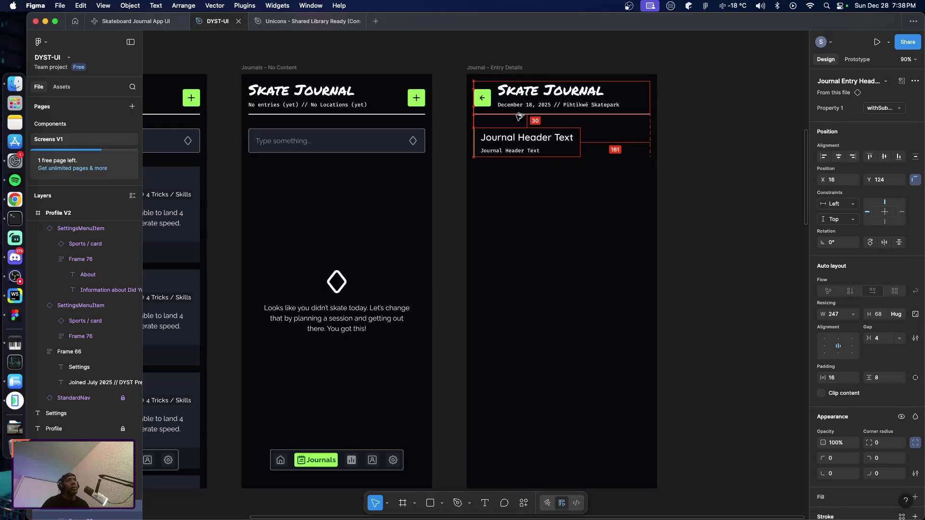
key(Down)
key(Down)
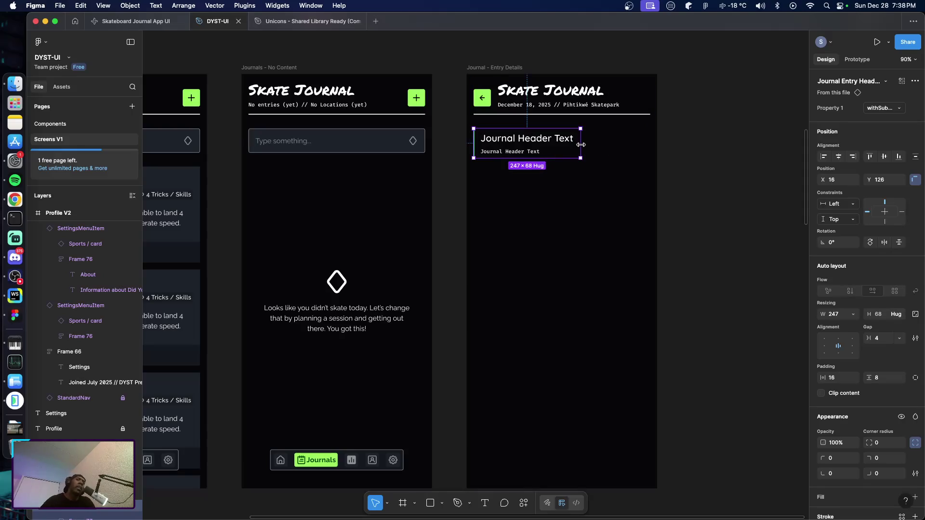
drag(582, 144, 648, 150)
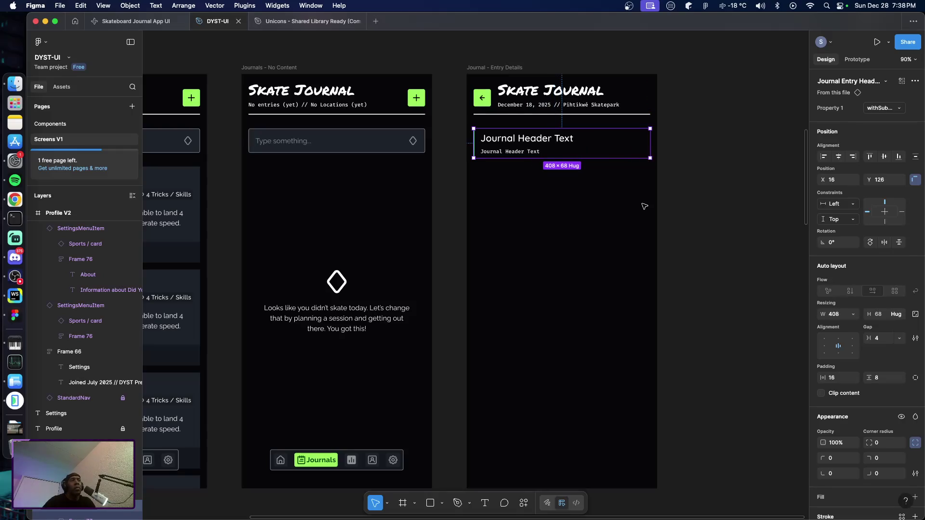
Change the header title to 'Starting Mood' and subtitle to 'How do you feel going into the session?'.
double_click(508, 140)
double_click(507, 140)
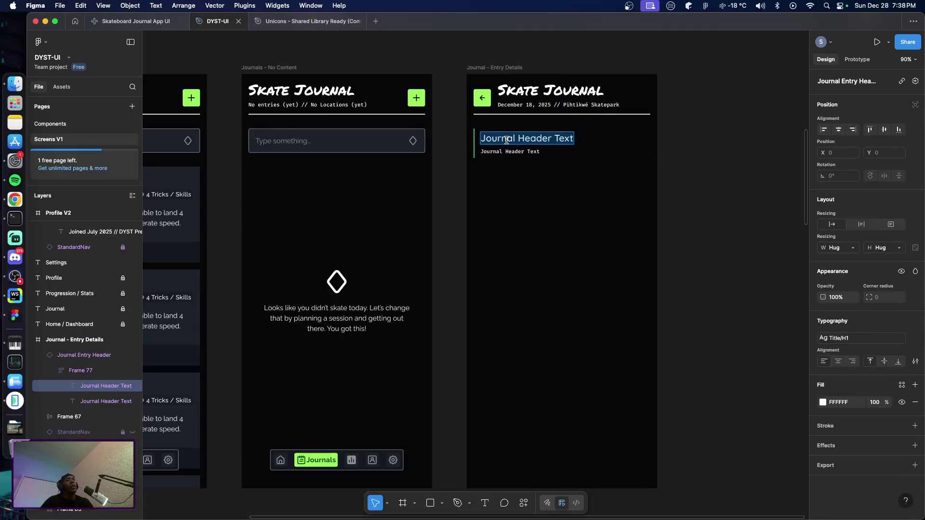
text(Start)
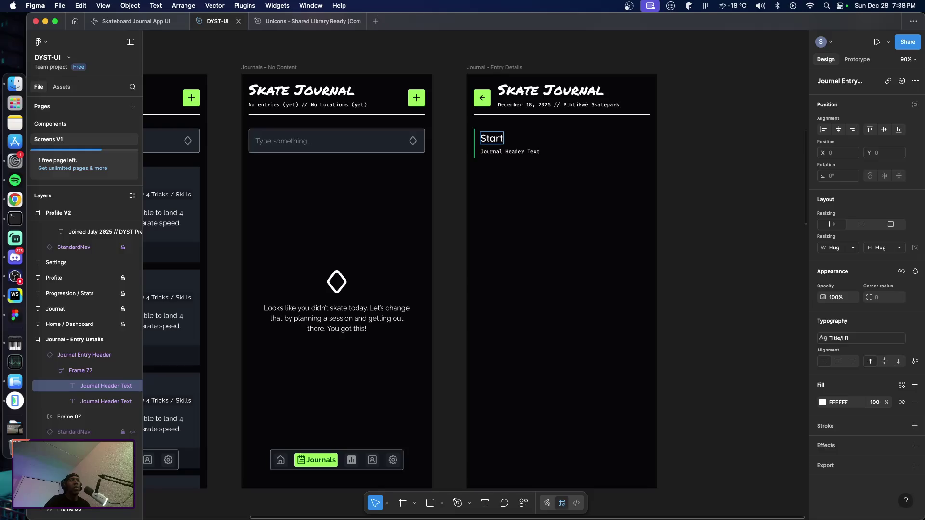
text(ing Mood)
key(Escape)
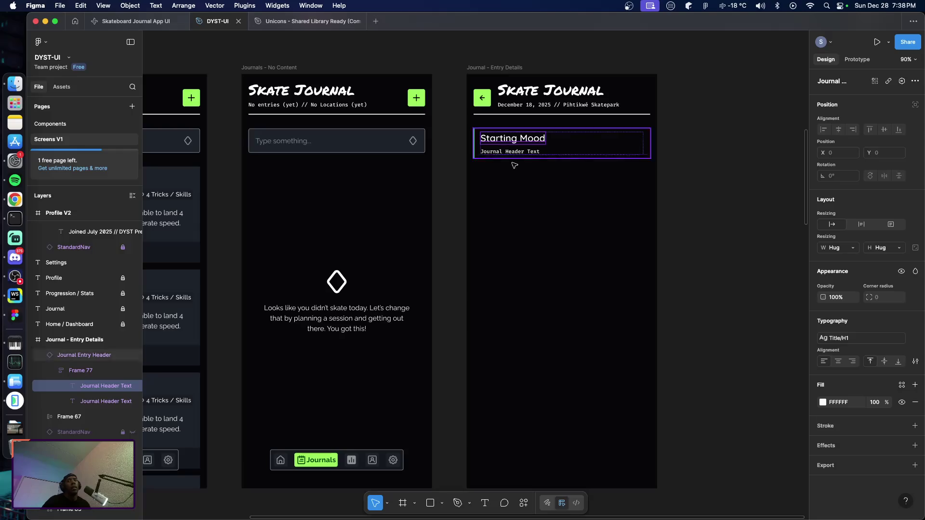
double_click(509, 152)
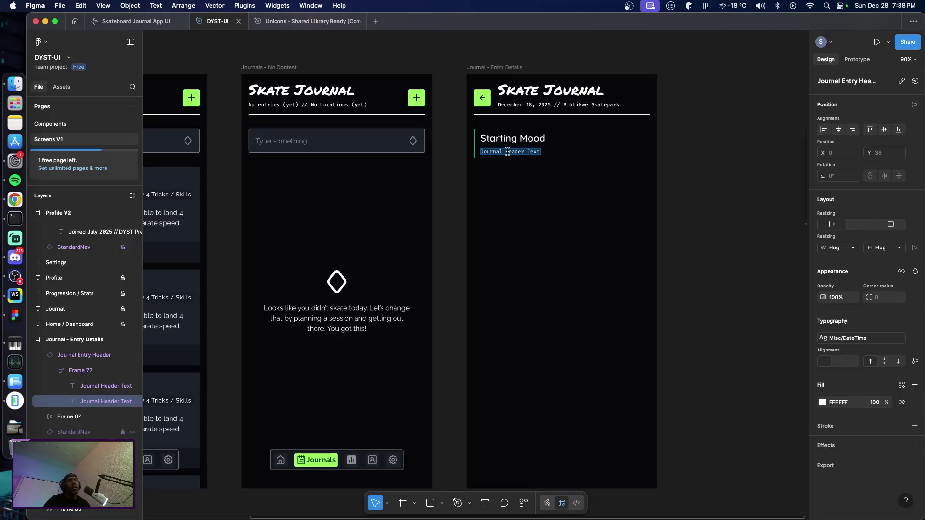
text(How do you feel g)
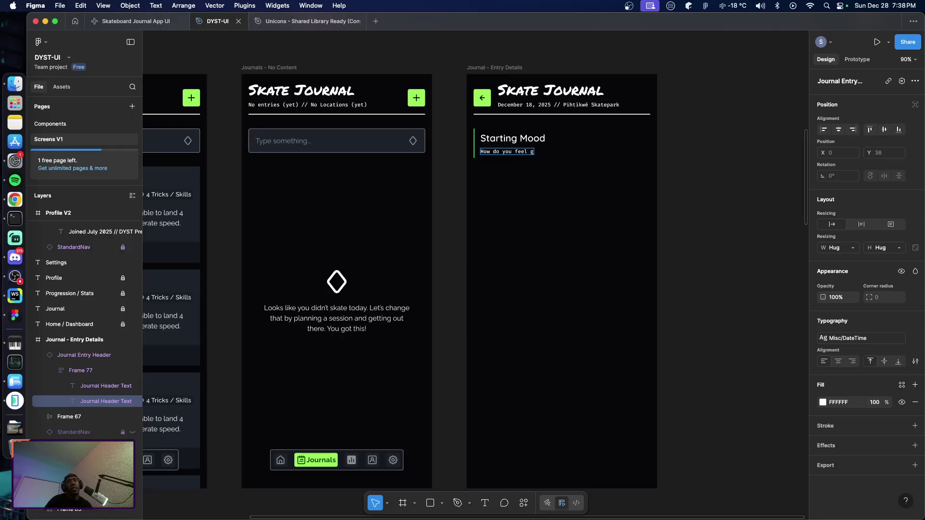
text(oing into the session?)
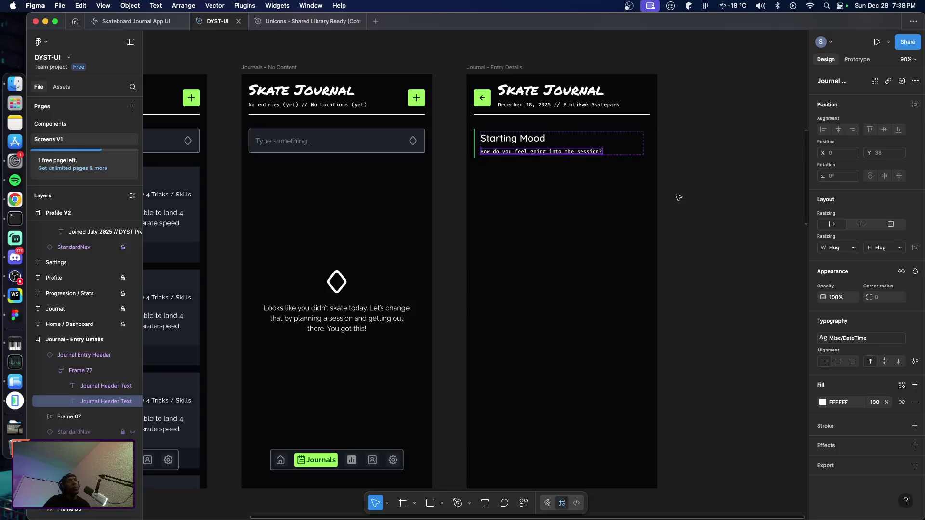
click(673, 192)
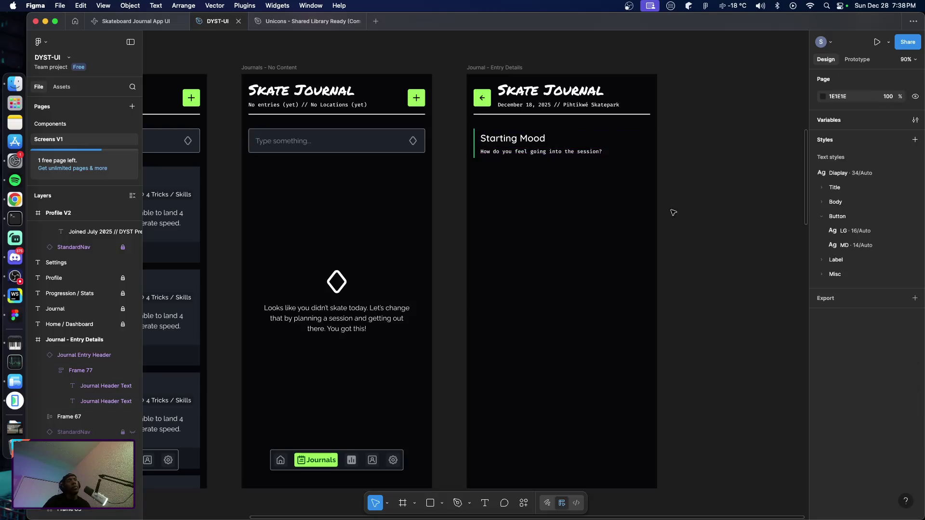
key(t)
click(476, 172)
Type 'Motivated' under the header and give it the Body/LG text style.
text(Motif)
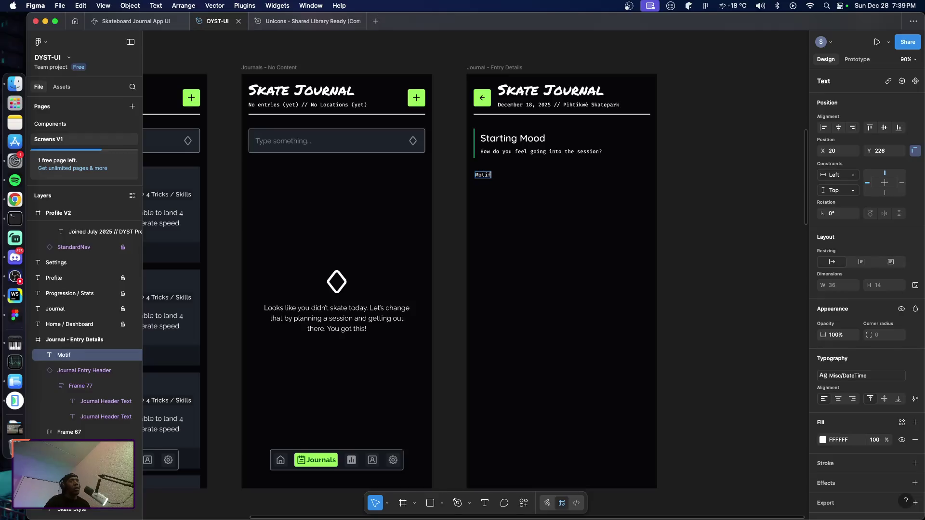
text(cate)
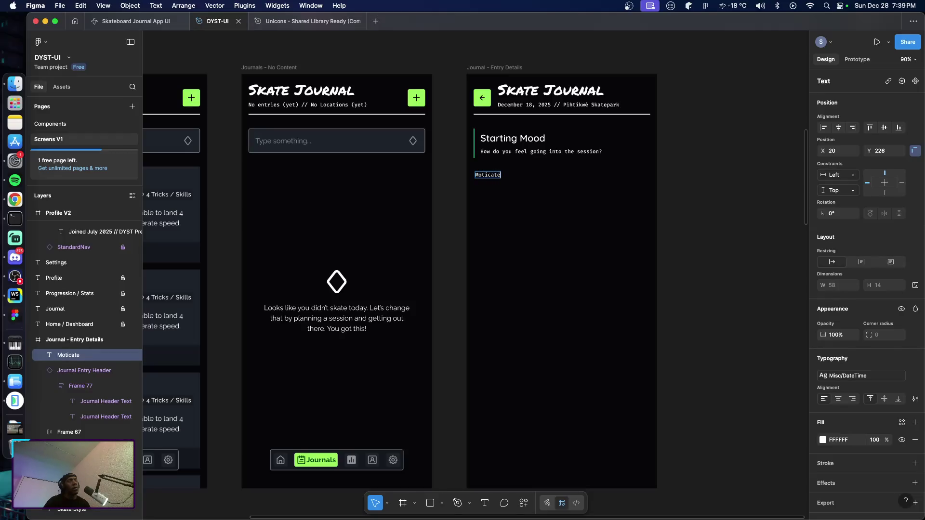
key(Escape)
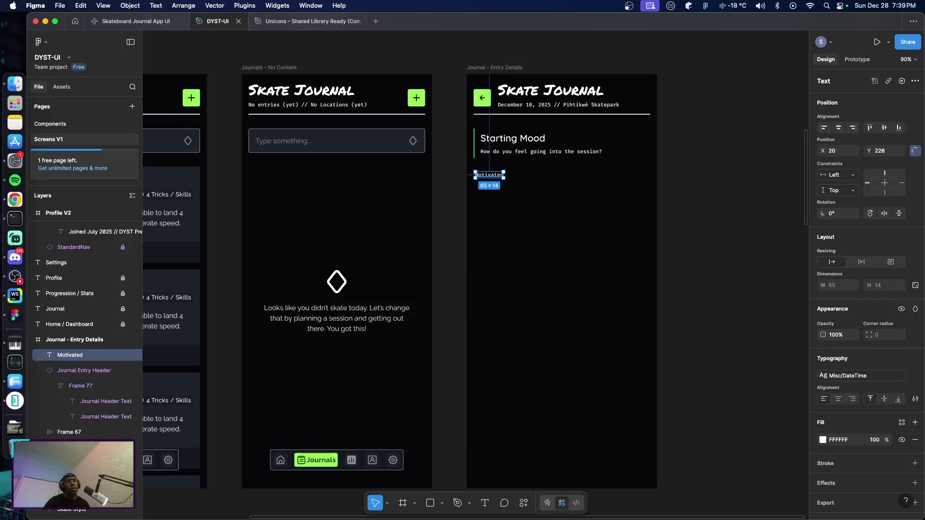
click(853, 376)
scroll(754, 407, up, 3)
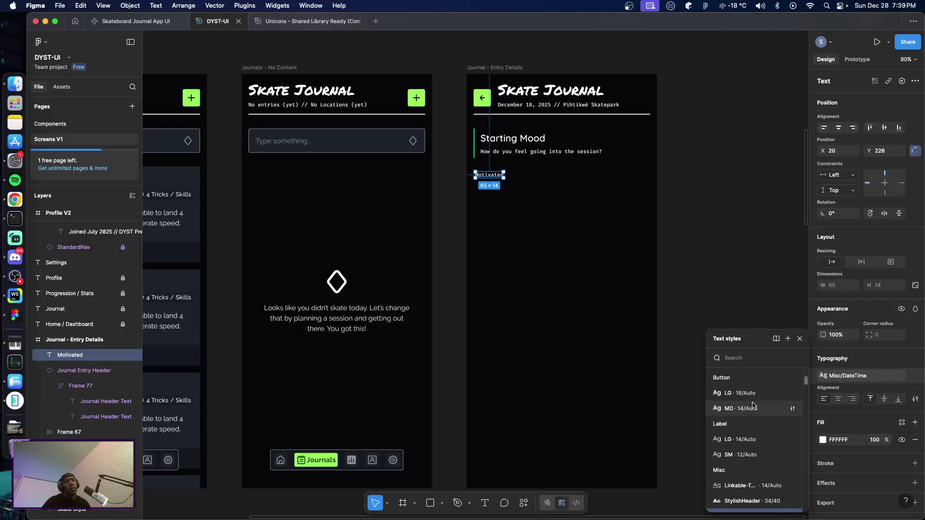
scroll(754, 406, up, 1)
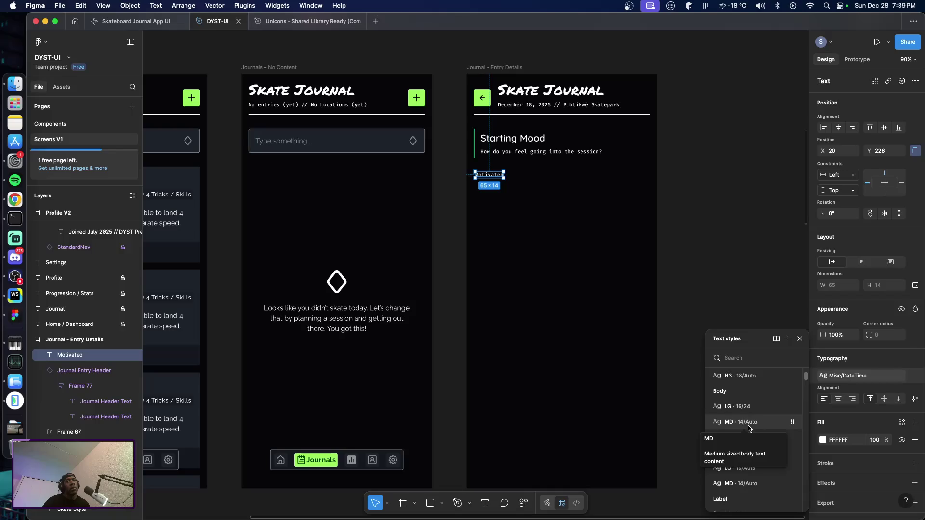
scroll(751, 424, up, 3)
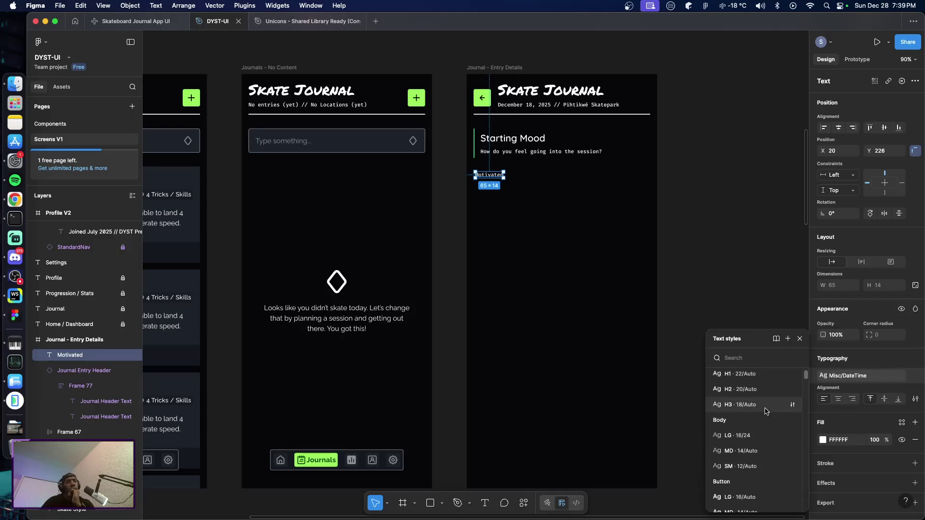
click(742, 436)
key(Escape)
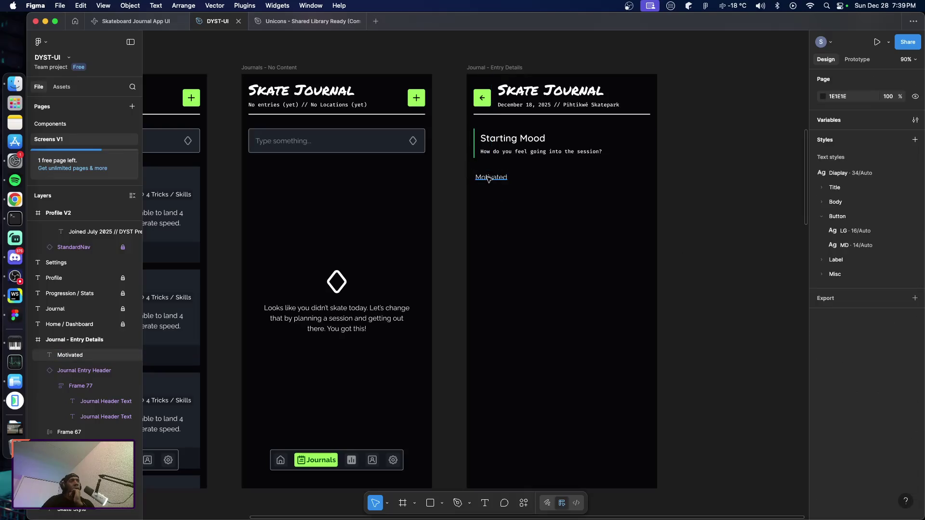
Align the Motivated label under the header text and return to the Components page.
click(488, 179)
drag(488, 176, 489, 178)
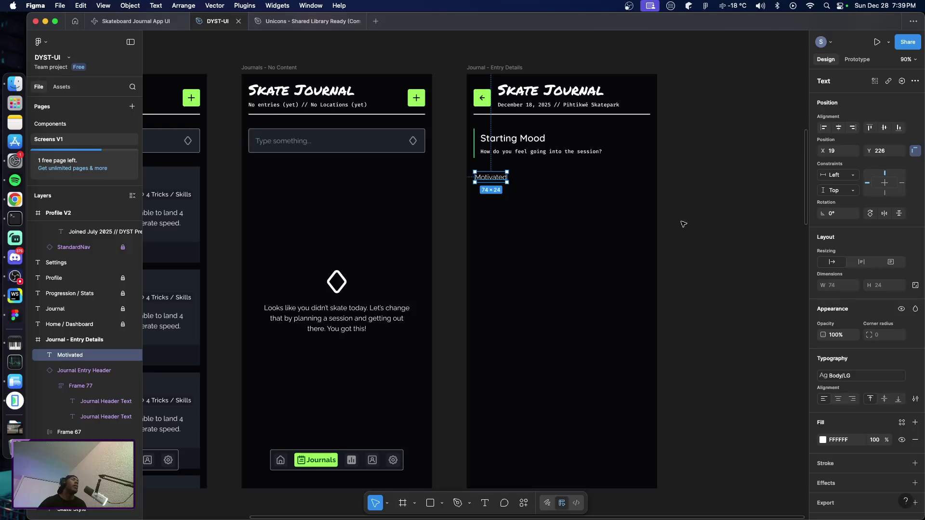
click(67, 125)
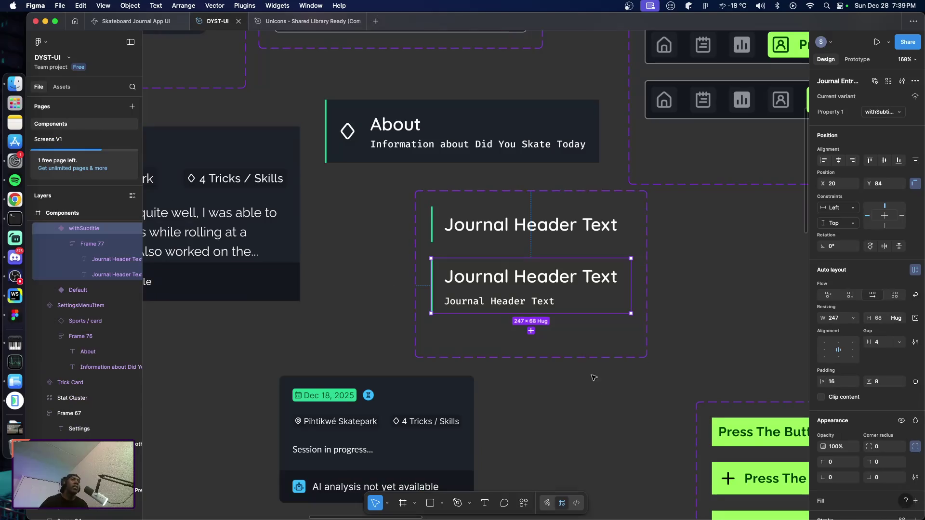
Add a new Variant3 to the Journal Entry Header component set.
scroll(593, 376, down, 3)
drag(436, 321, 316, 345)
click(471, 357)
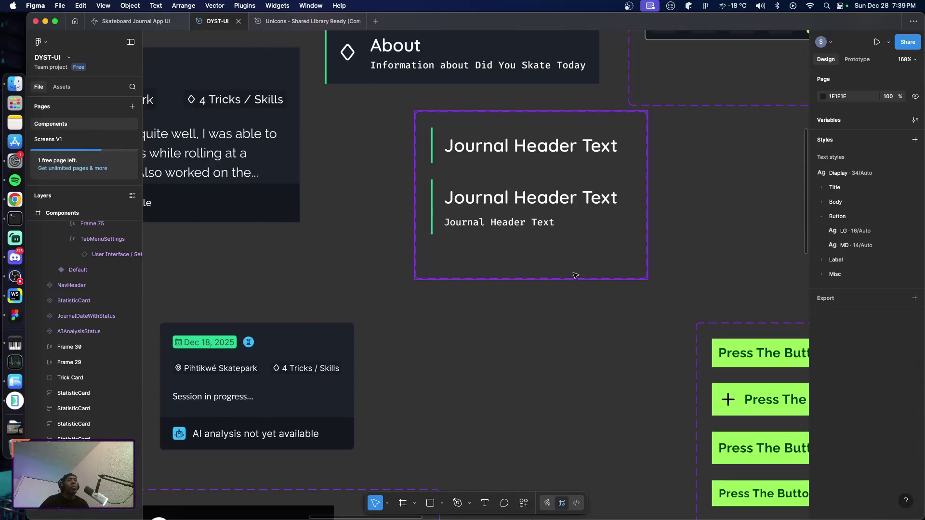
click(574, 274)
click(532, 296)
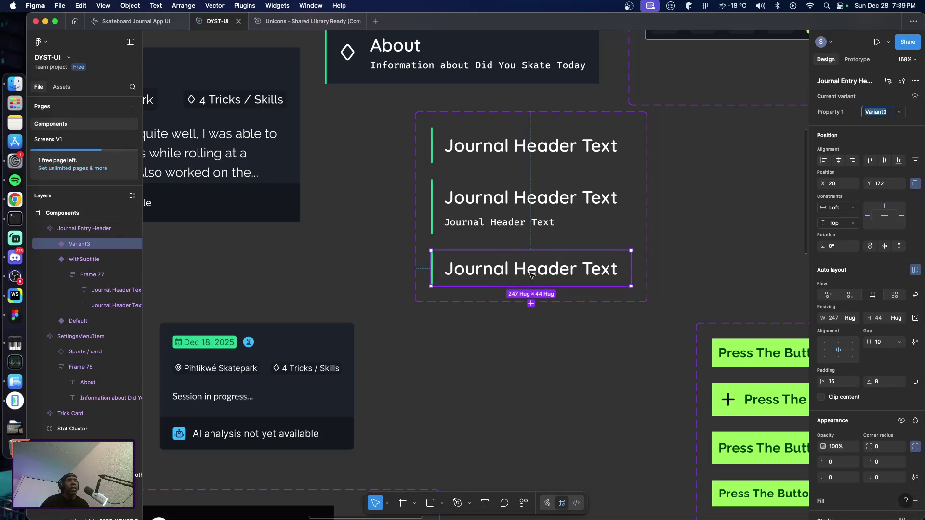
double_click(488, 275)
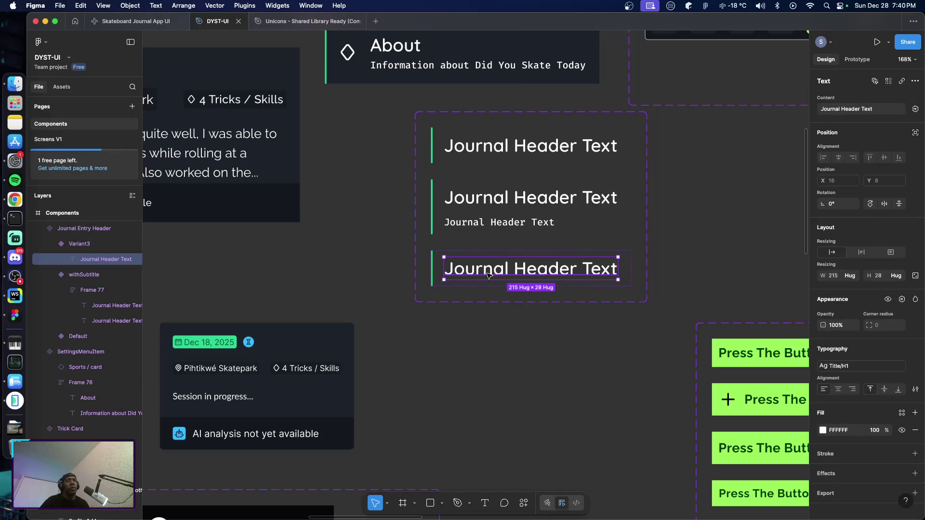
click(522, 345)
click(532, 199)
click(492, 276)
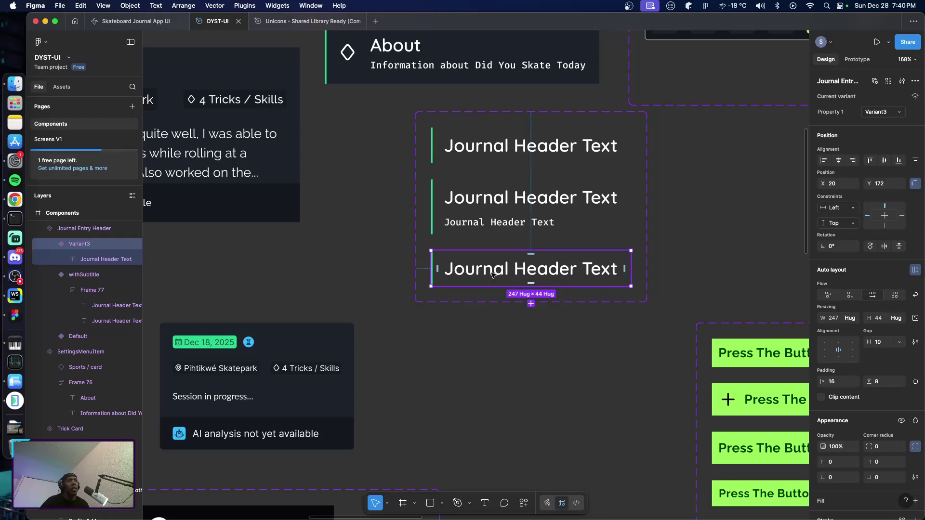
Set Variant3's auto-layout gap to Auto and give its header text the Misc/DateTime style.
double_click(839, 352)
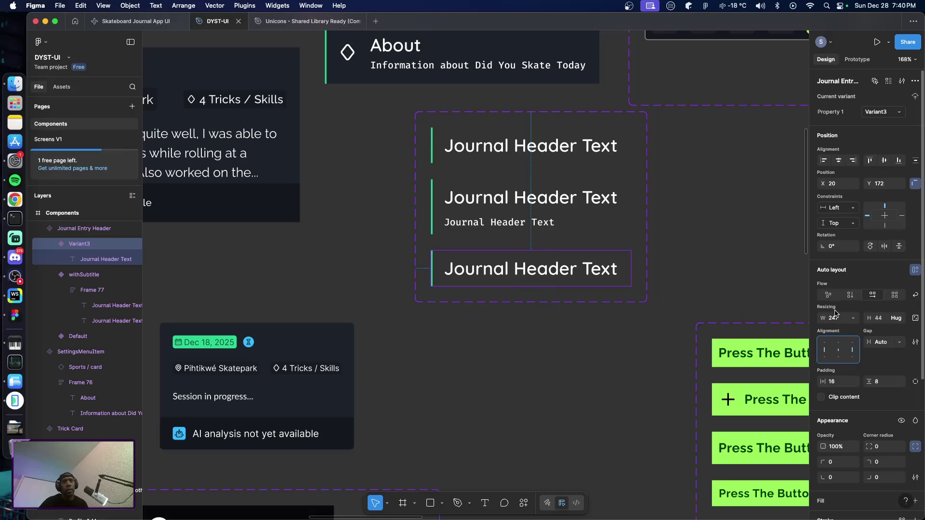
click(541, 270)
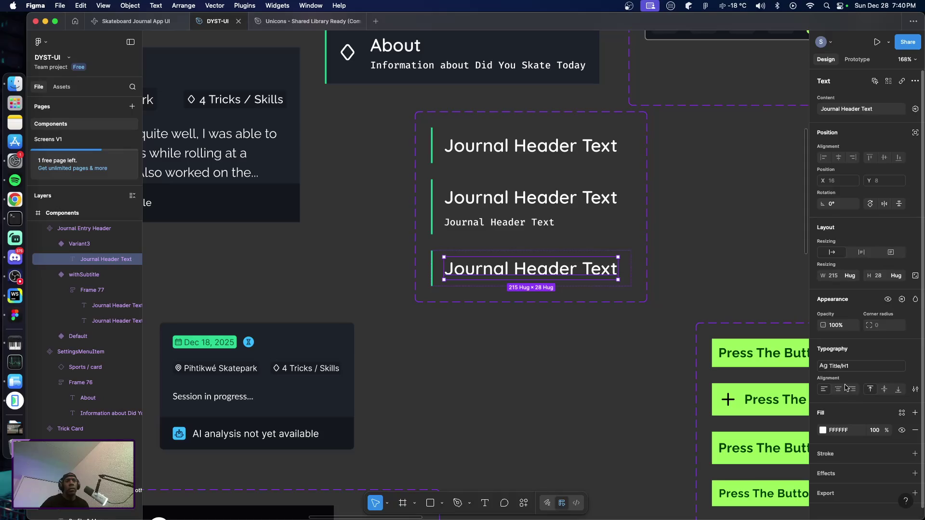
click(847, 366)
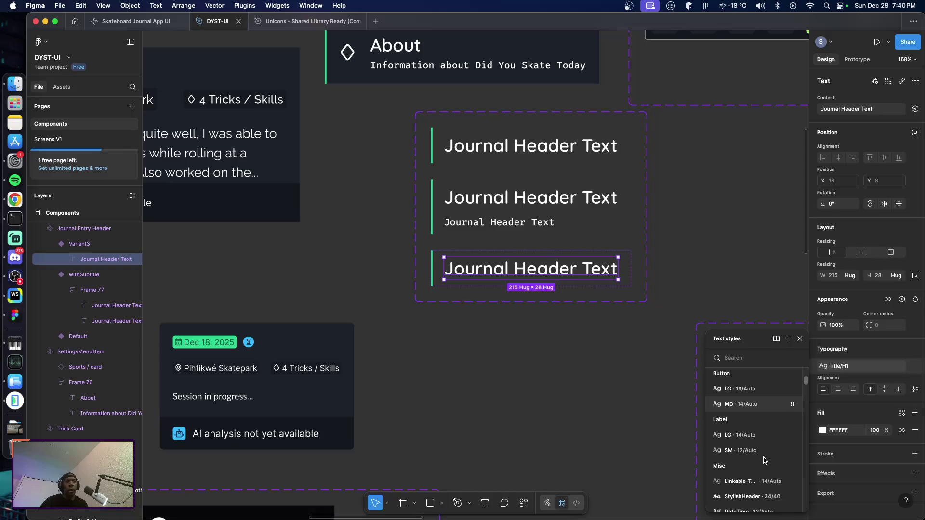
scroll(749, 470, down, 1)
click(753, 489)
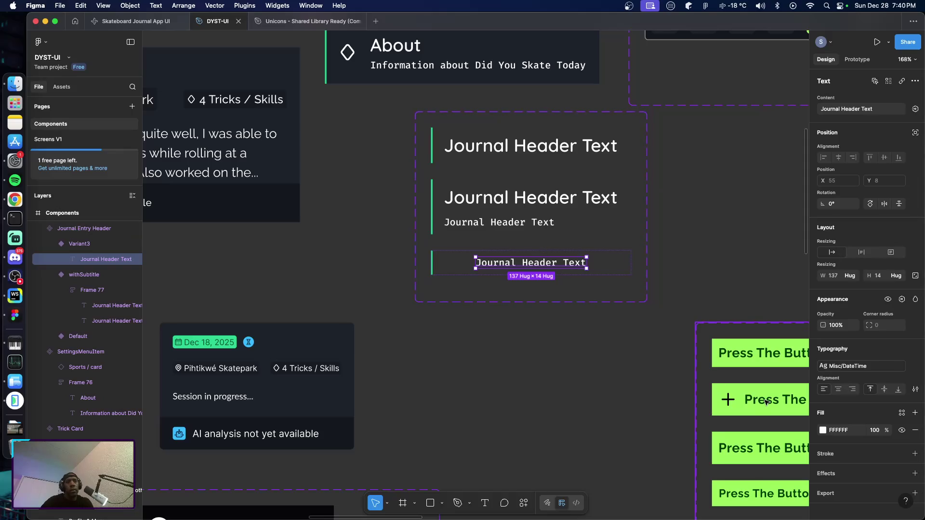
click(81, 243)
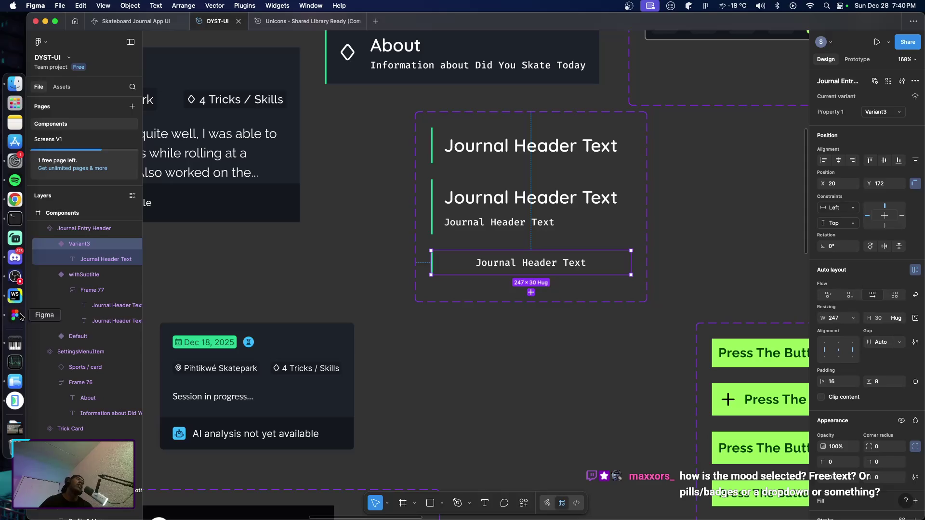
click(16, 403)
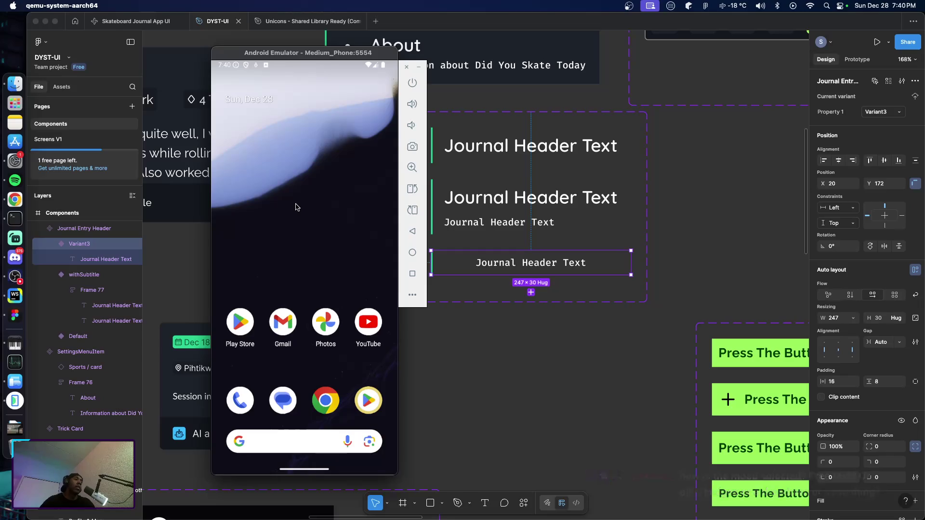
Reload the skate journal app on the Android emulator from the Terminal with 'a'.
key(super+Tab)
key(super+Tab)
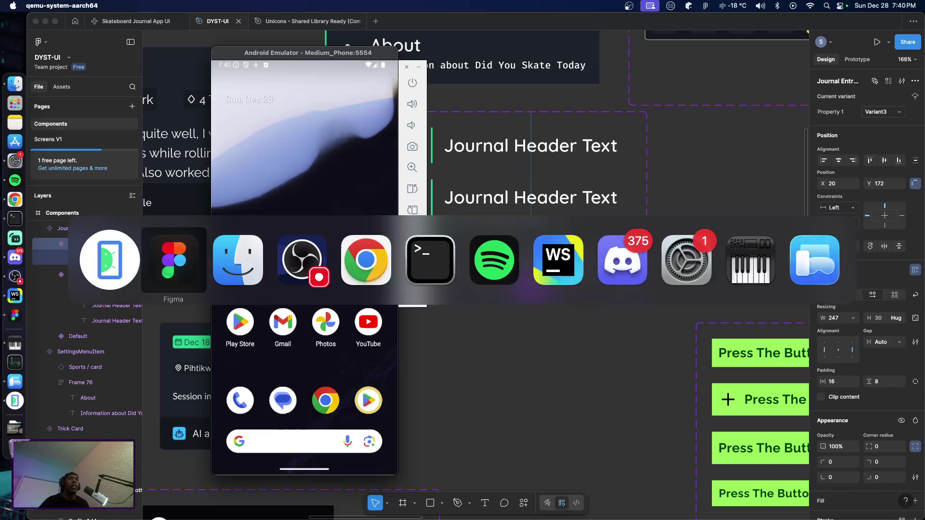
key(super+Tab)
key(super+Tab)
key(super+Tab)
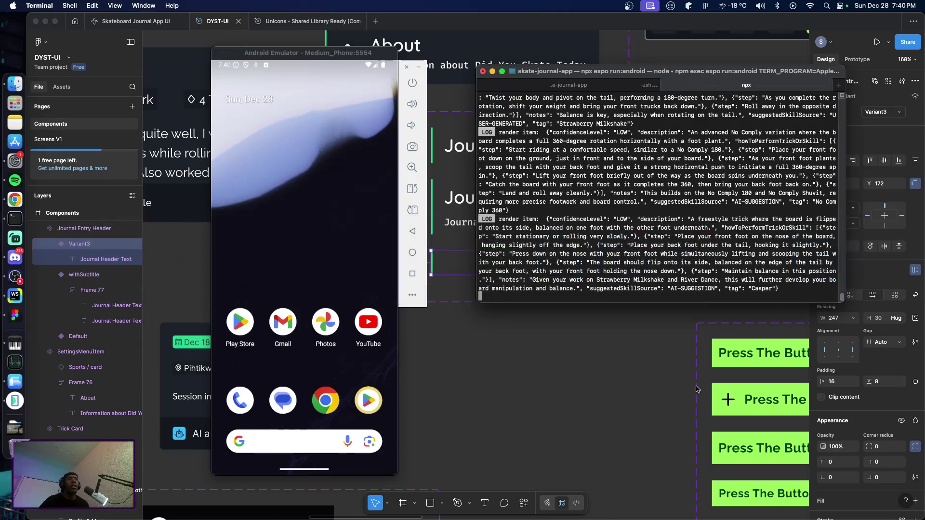
key(a)
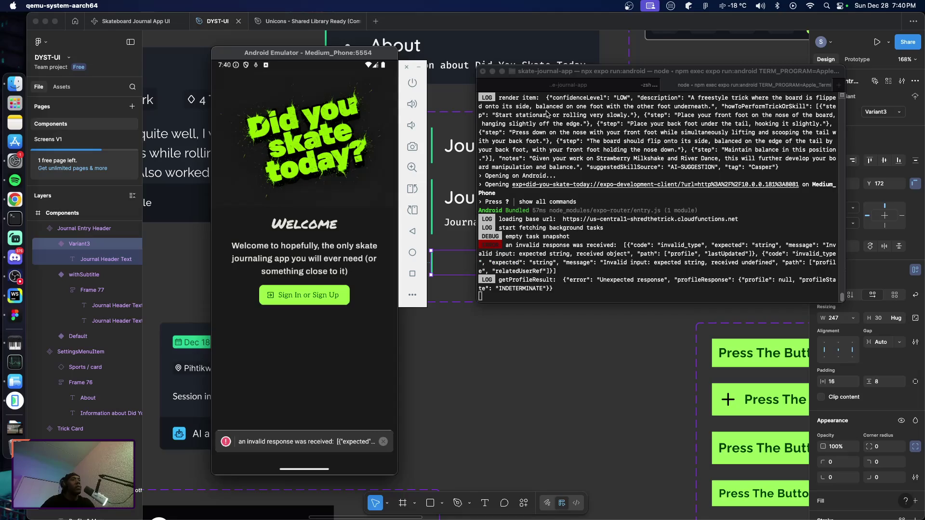
Dismiss the invalid-data toast, open Journal Entries and start a new entry.
click(383, 442)
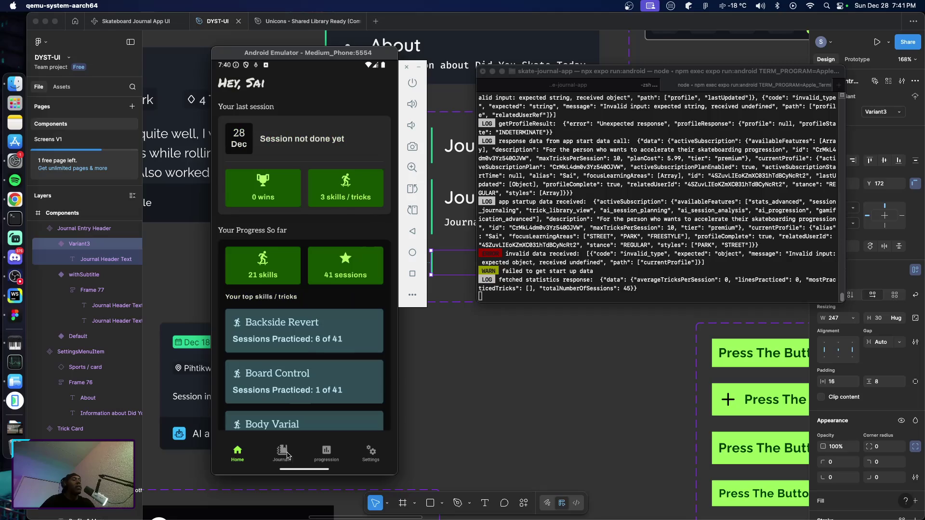
click(284, 455)
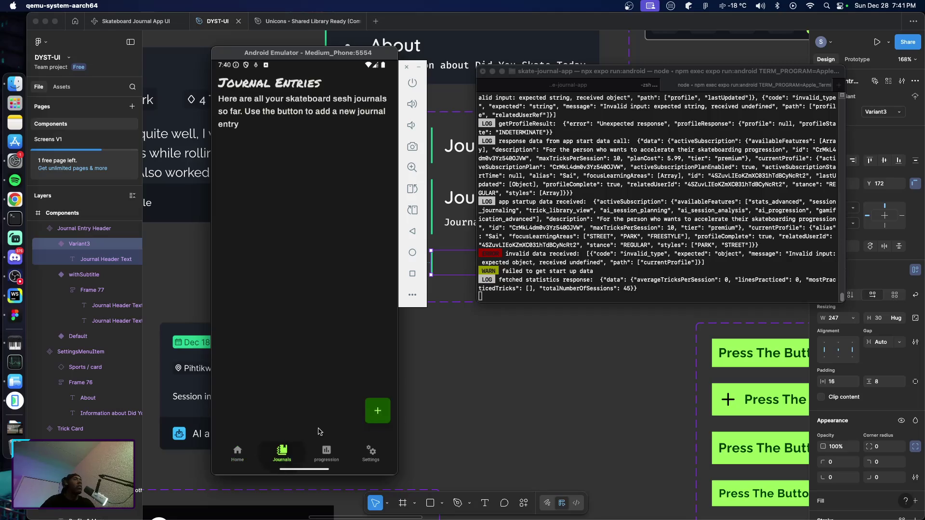
click(377, 412)
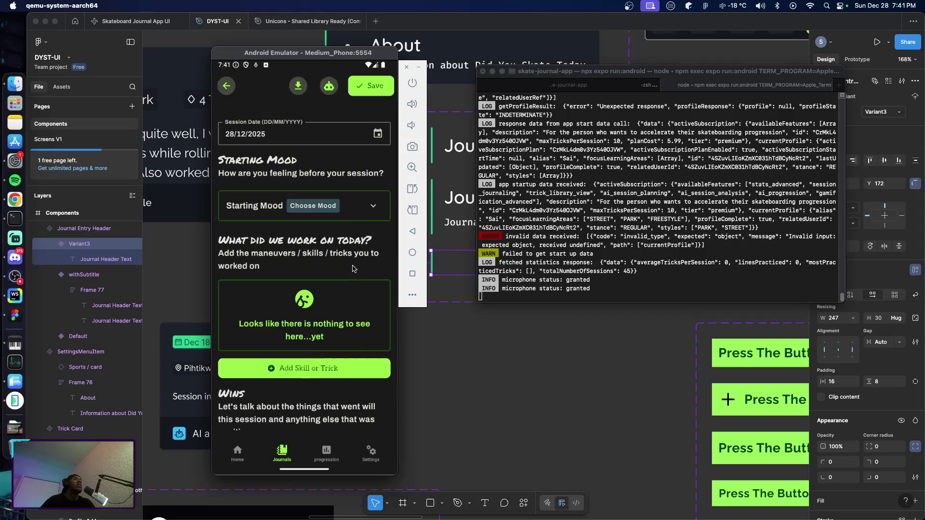
Expand the new entry's Starting Mood and Ending Mood choices.
click(374, 208)
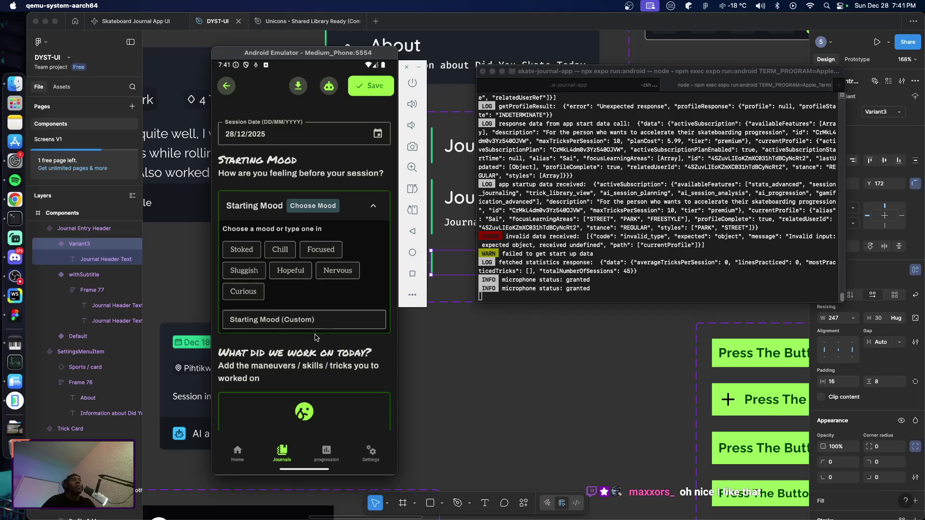
scroll(308, 337, down, 5)
scroll(306, 339, down, 5)
scroll(305, 343, down, 5)
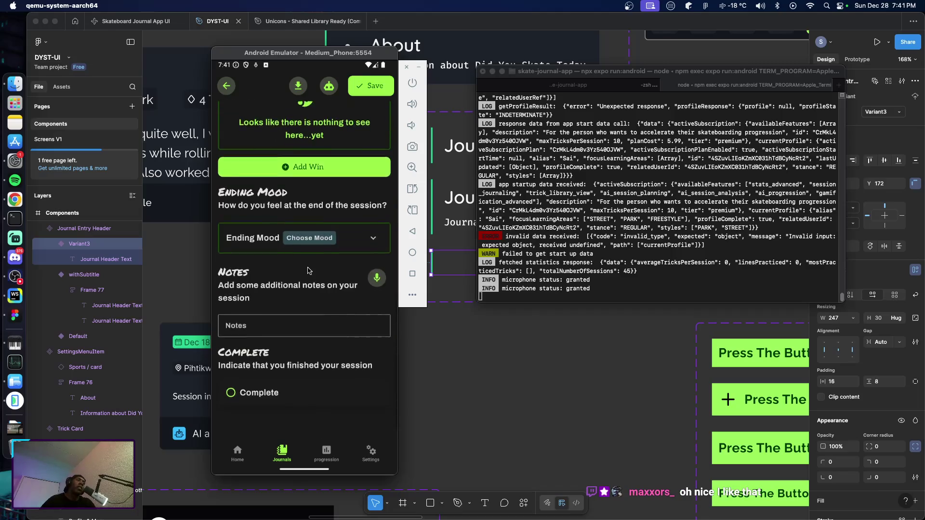
click(362, 240)
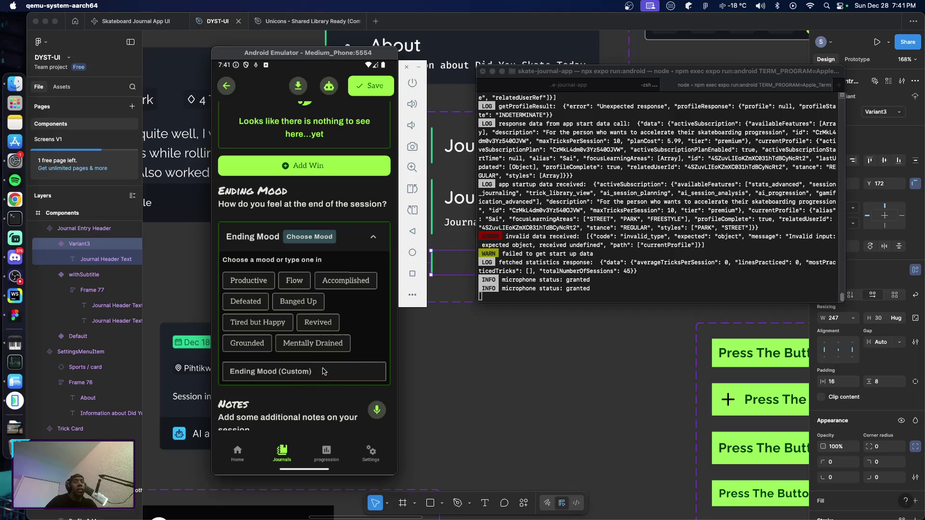
Scroll through the mood options, then leave the form for the Journal Entries list.
drag(370, 306, 367, 332)
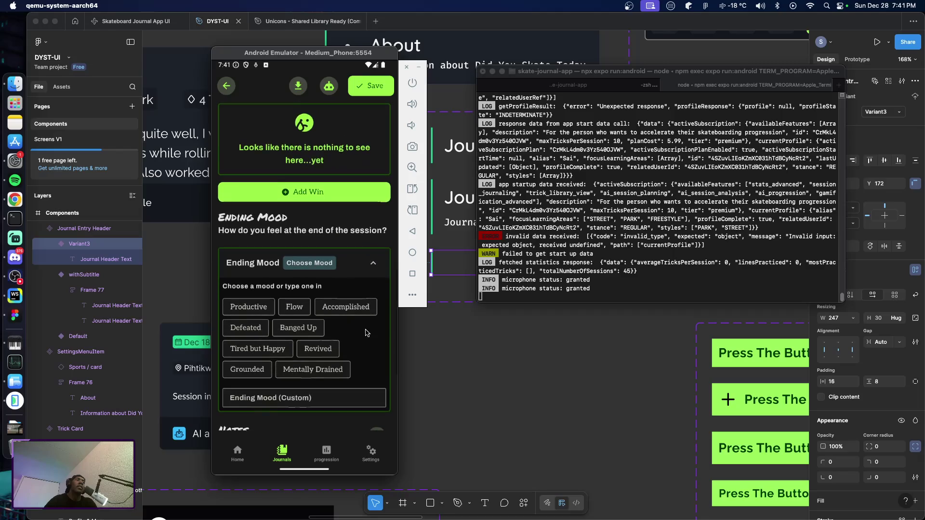
scroll(331, 286, down, 5)
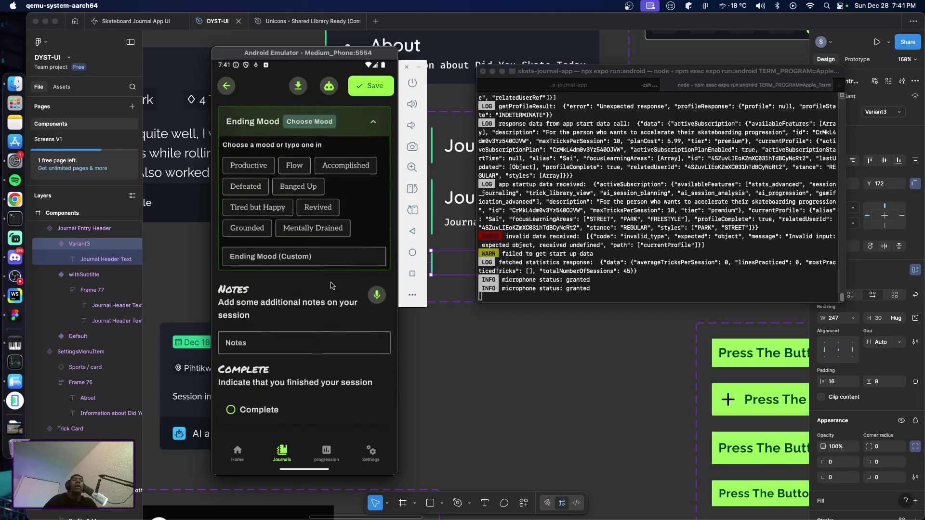
scroll(331, 285, down, 1)
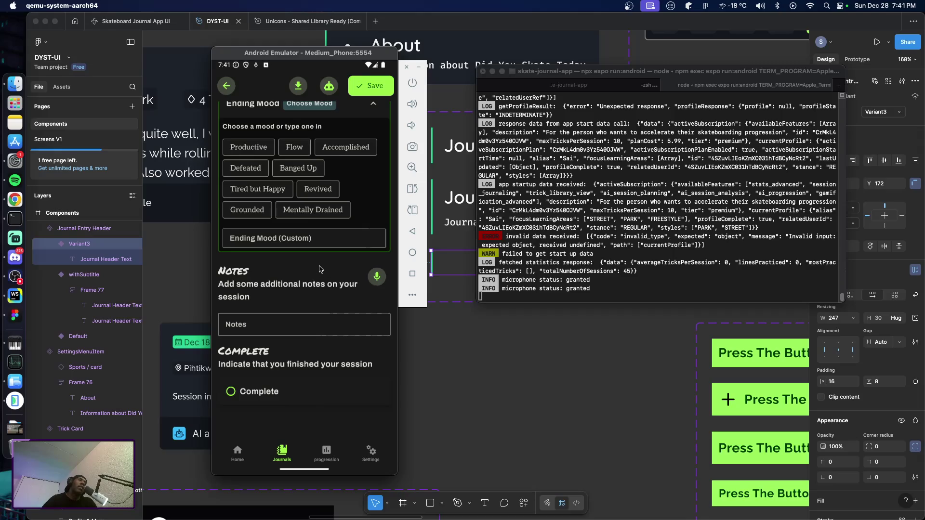
scroll(337, 256, up, 3)
scroll(362, 241, down, 2)
scroll(359, 260, up, 2)
scroll(354, 293, up, 2)
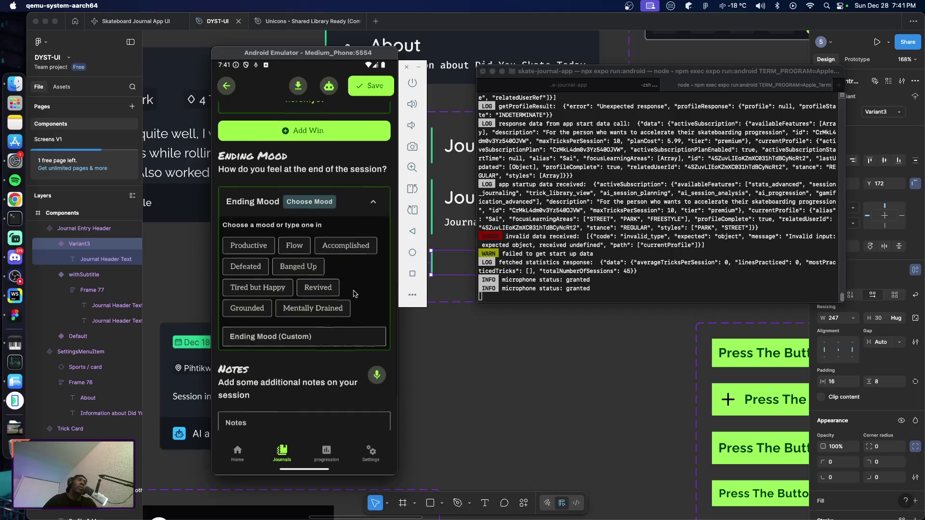
scroll(354, 299, up, 1)
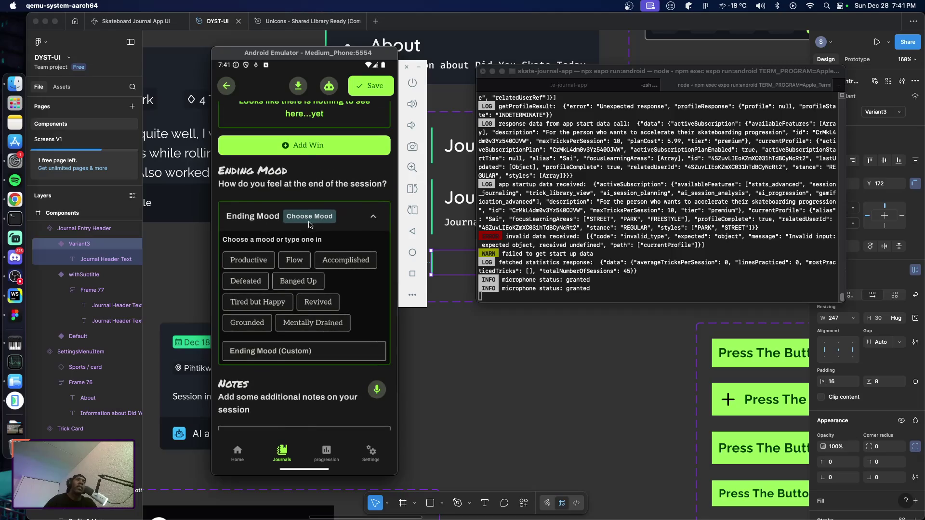
scroll(351, 289, up, 5)
scroll(337, 270, up, 2)
scroll(328, 255, up, 5)
scroll(322, 250, down, 5)
scroll(322, 250, down, 10)
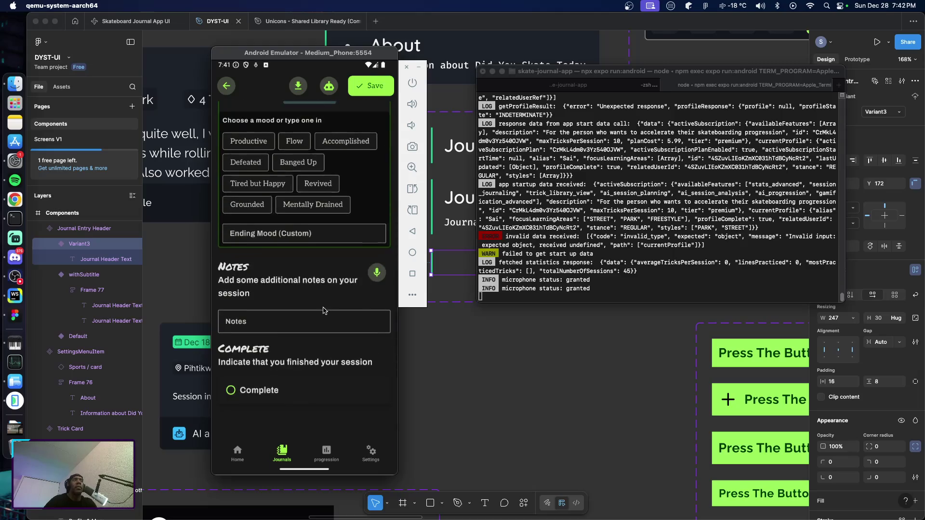
click(227, 85)
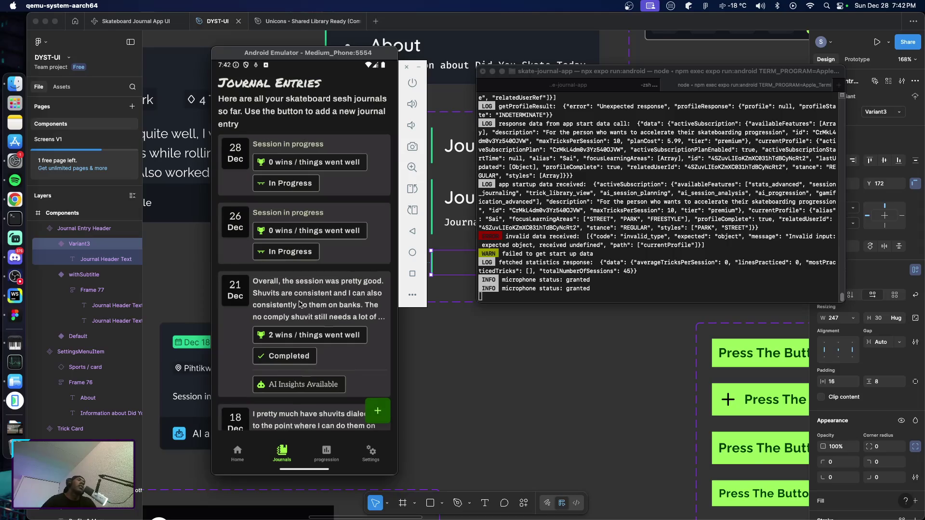
Open the Dec 21 journal entry's session analysis.
click(300, 303)
click(291, 91)
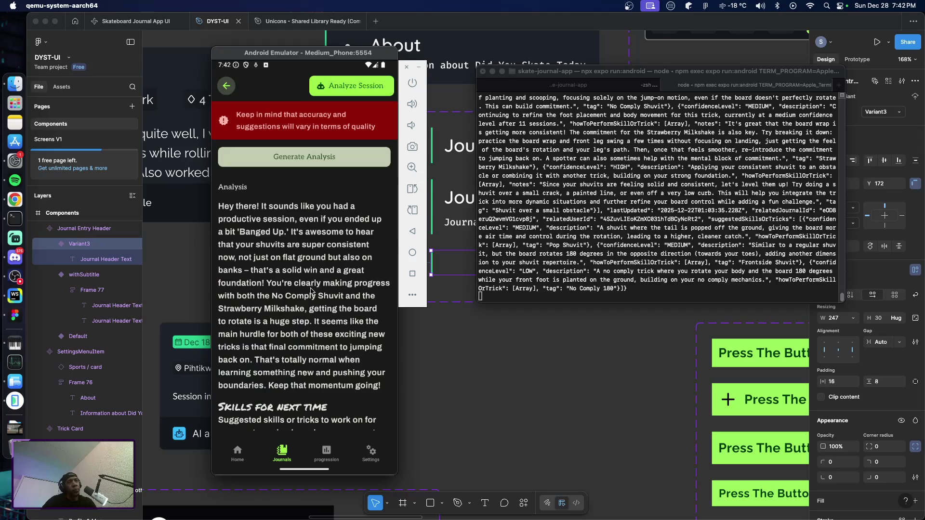
drag(318, 333, 300, 278)
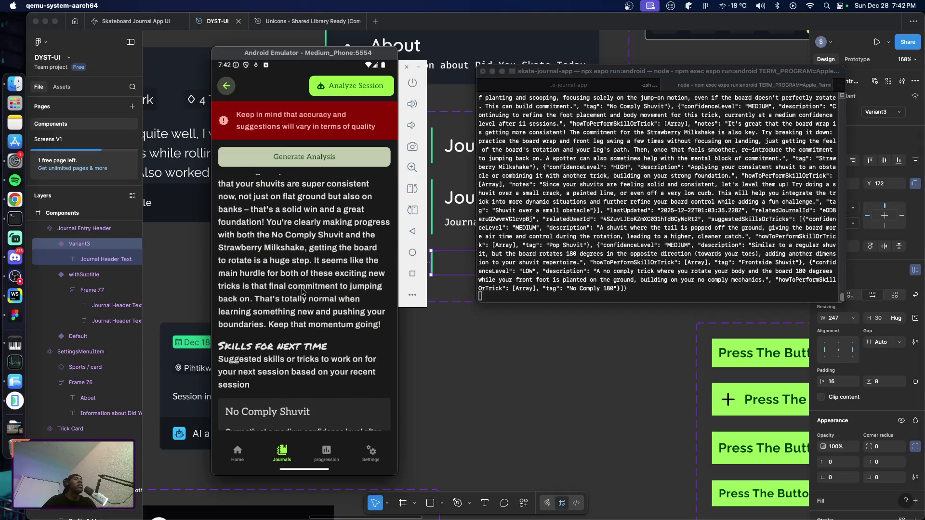
scroll(301, 301, up, 3)
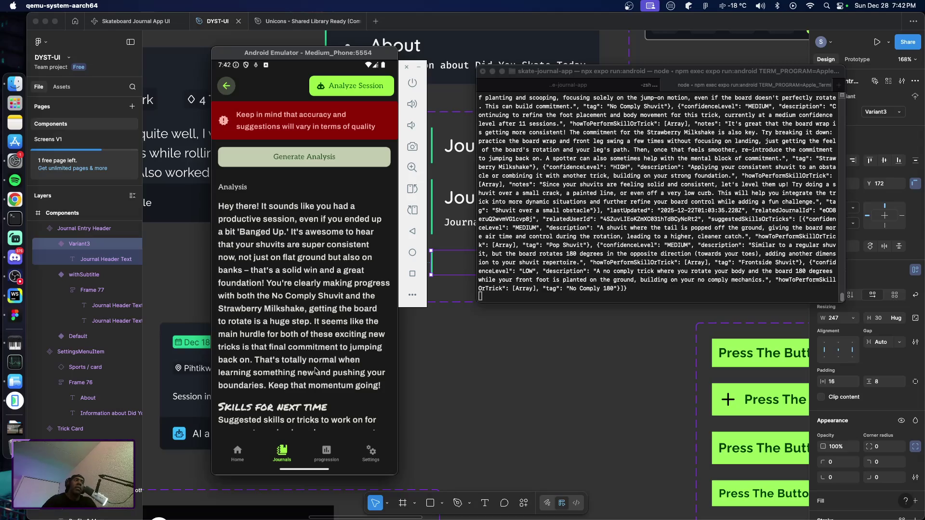
Read through the analysis, then return to the entry and scroll to Ending Mood, Notes and Session State.
drag(322, 376, 333, 345)
scroll(331, 338, down, 1)
scroll(325, 282, down, 3)
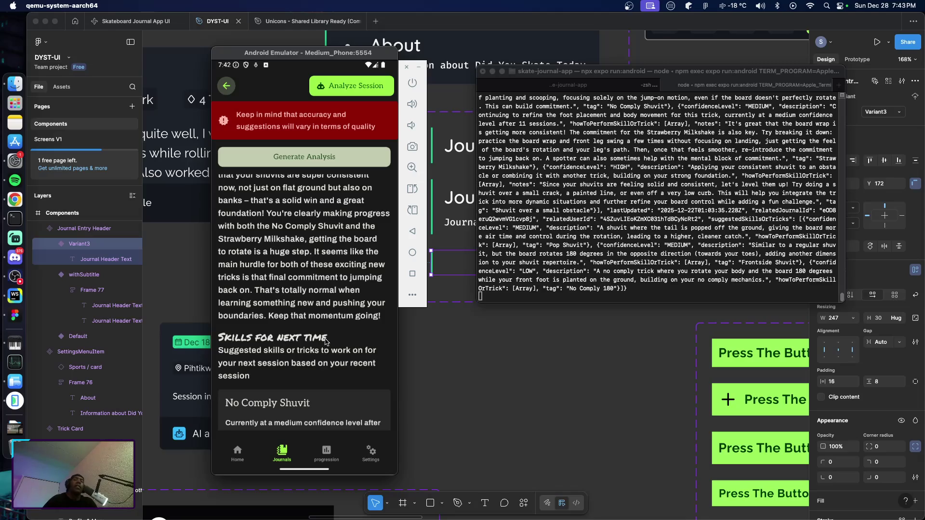
scroll(320, 278, down, 5)
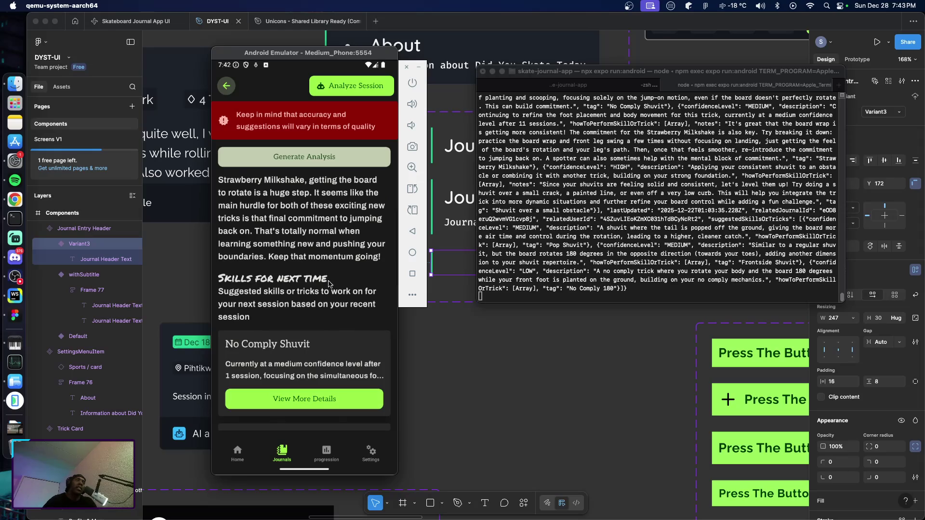
click(227, 85)
scroll(319, 304, down, 10)
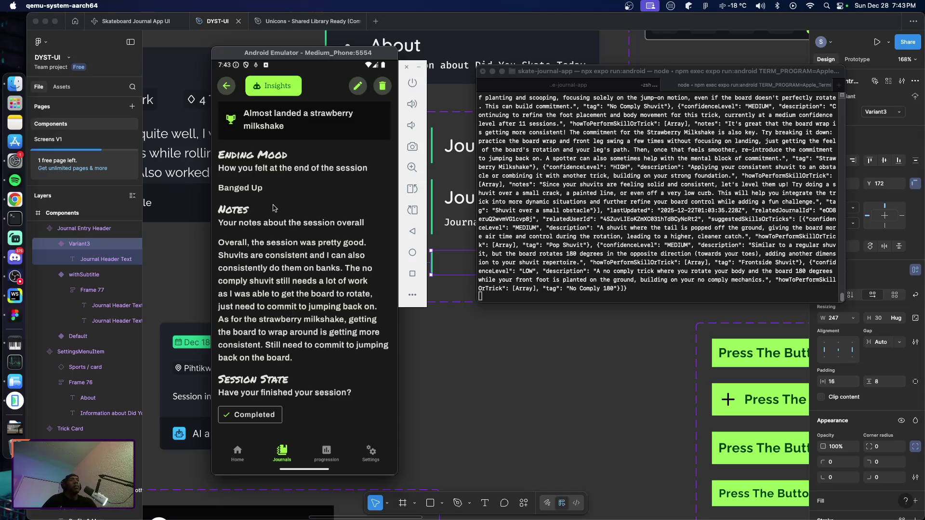
Open the Dec 21 entry's AI insights and scroll through the suggested tricks.
click(279, 86)
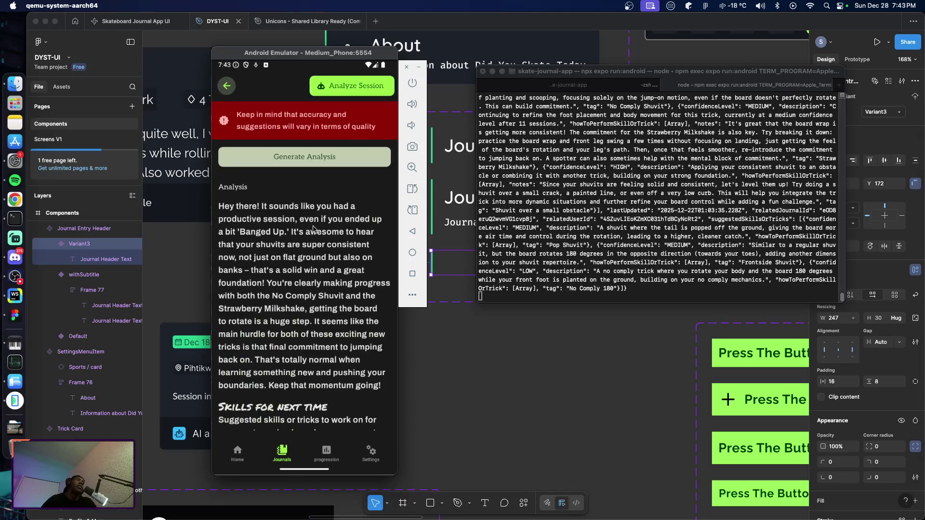
scroll(317, 313, down, 5)
scroll(306, 279, down, 3)
scroll(296, 274, up, 3)
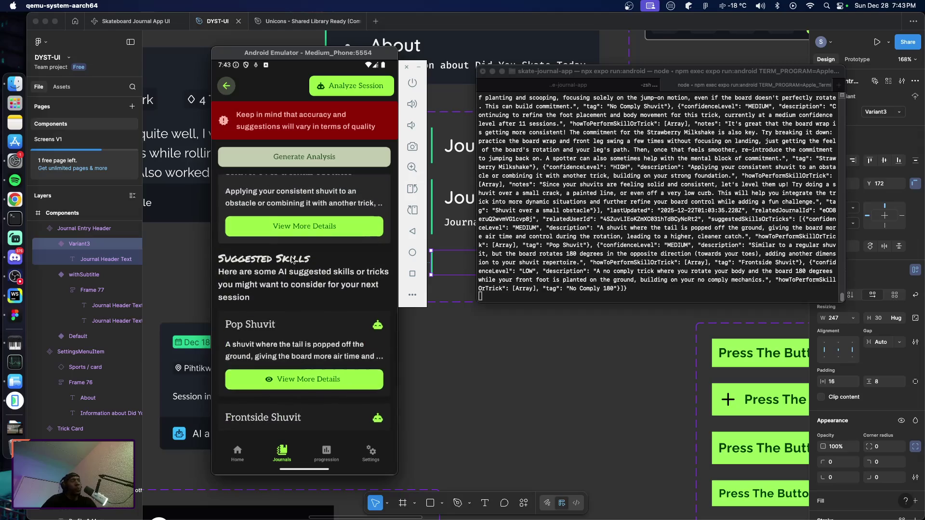
scroll(290, 270, up, 3)
scroll(285, 308, up, 4)
scroll(279, 337, up, 2)
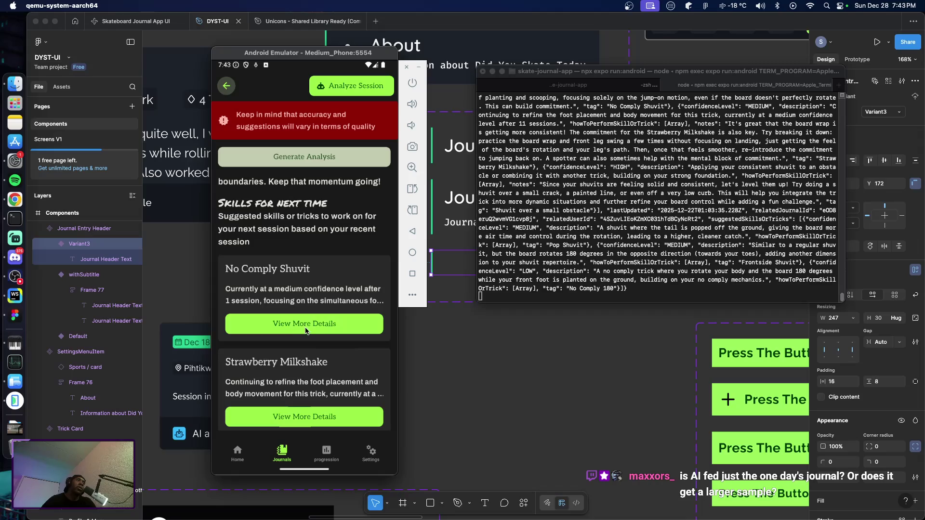
scroll(332, 369, down, 5)
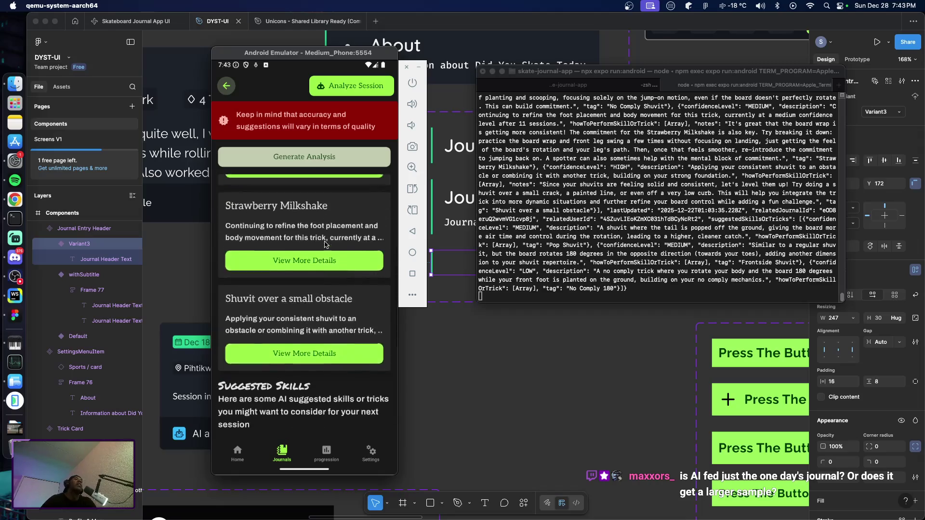
scroll(307, 249, down, 5)
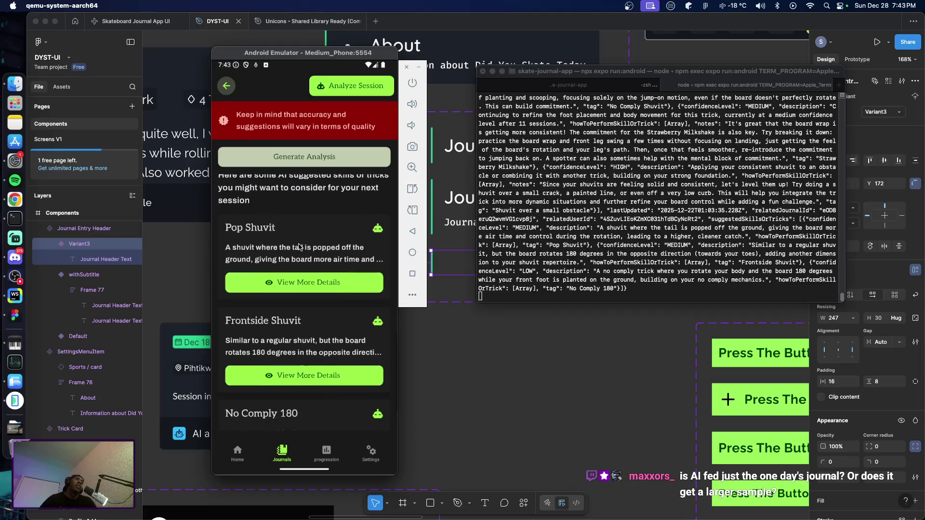
scroll(286, 345, up, 5)
scroll(286, 345, up, 2)
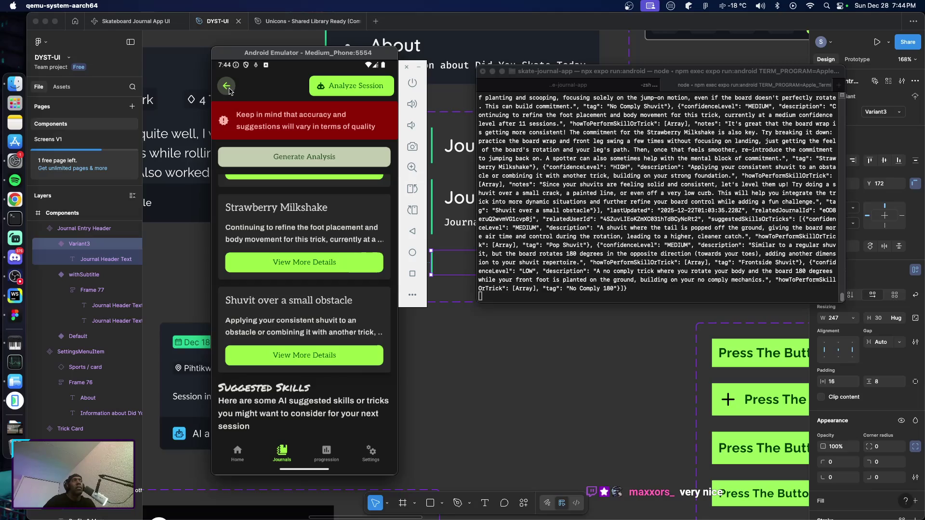
Return to the entry details, scroll them, then go back to the Journal Entries list.
click(229, 91)
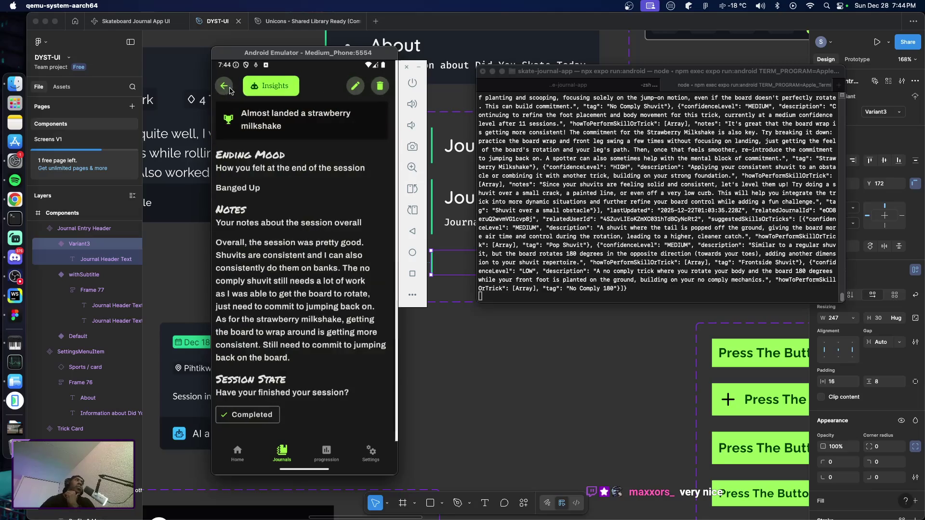
scroll(299, 181, up, 10)
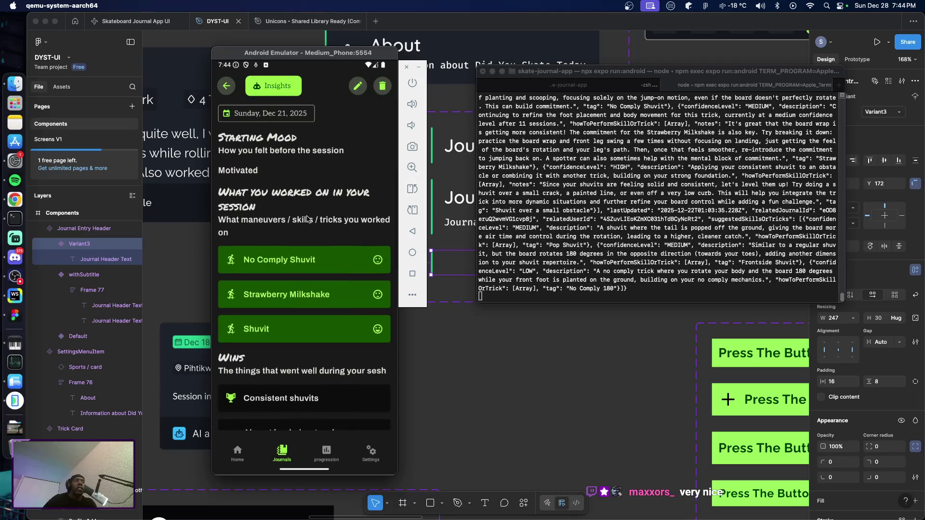
scroll(325, 393, down, 10)
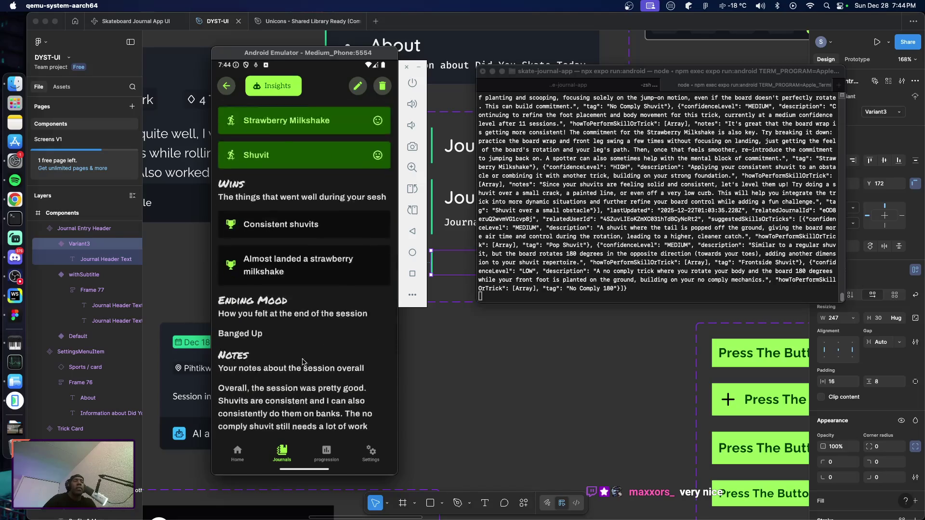
scroll(307, 248, up, 10)
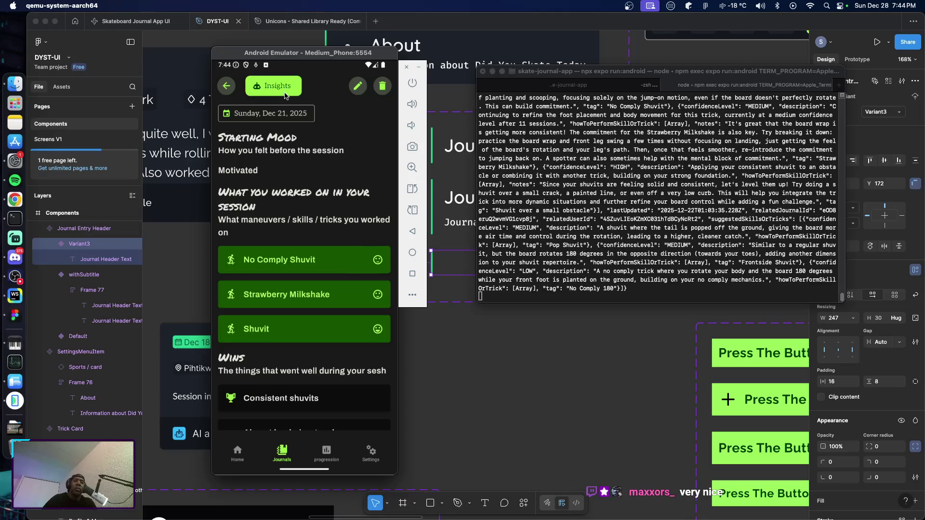
click(224, 92)
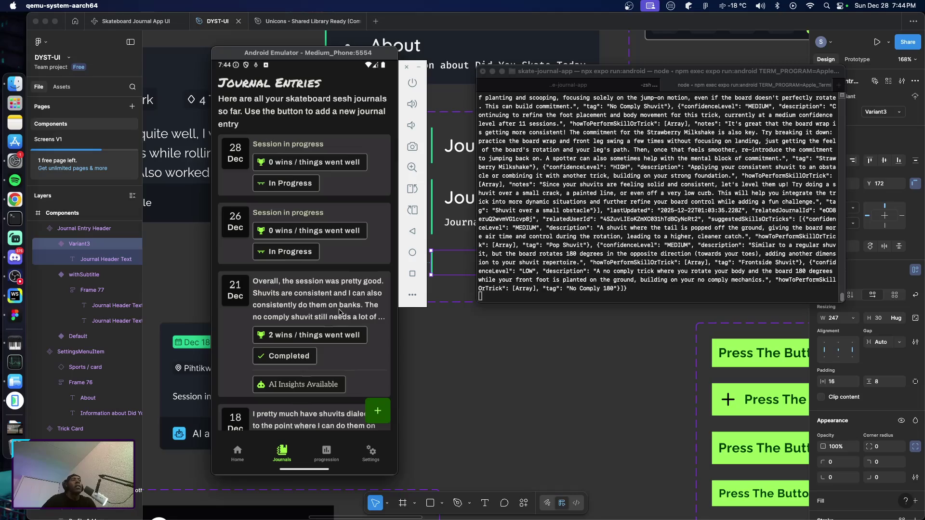
Scroll the Journal Entries list up and down, then bring the Figma DYST-UI file forward.
mouse_move(322, 325)
mouse_down()
mouse_move(327, 221)
mouse_move(332, 243)
mouse_up()
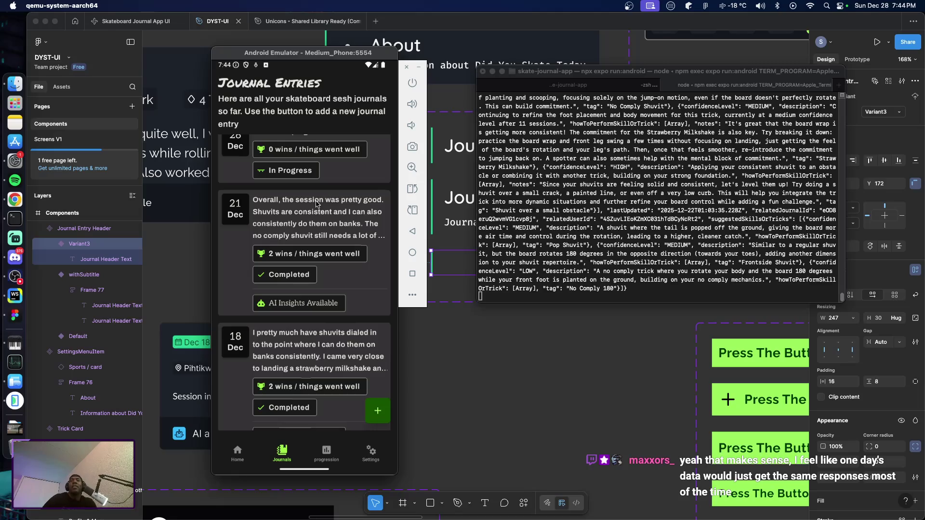
mouse_move(316, 203)
mouse_down()
mouse_move(318, 304)
mouse_move(326, 254)
mouse_move(320, 286)
mouse_up()
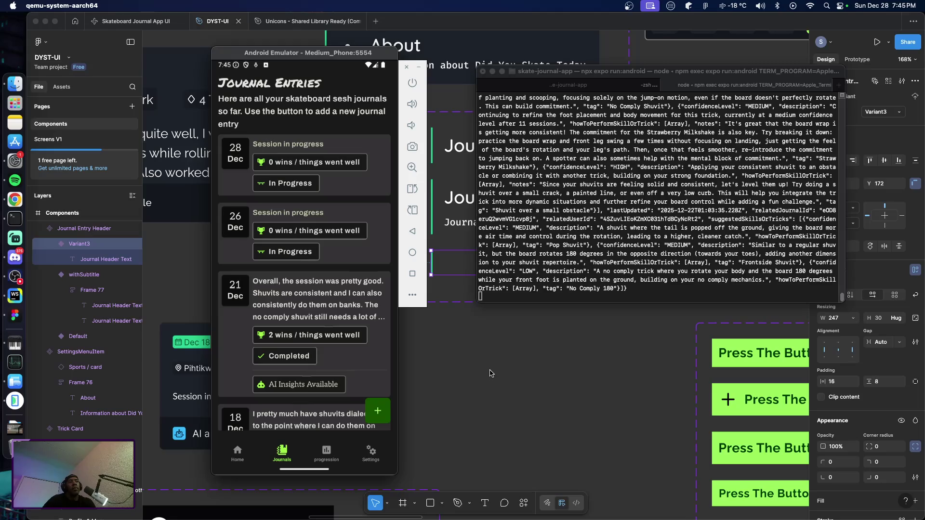
click(495, 327)
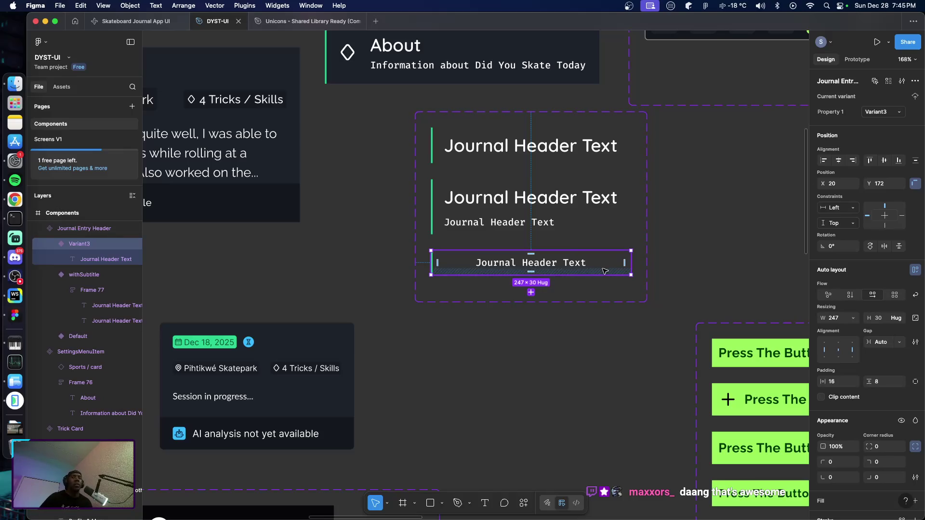
Wrap Variant3's Journal Header Text in an auto-layout frame (Frame 78).
mouse_move(614, 241)
mouse_down()
mouse_move(562, 251)
mouse_move(522, 245)
mouse_move(602, 238)
mouse_up()
click(576, 336)
click(481, 268)
click(480, 269)
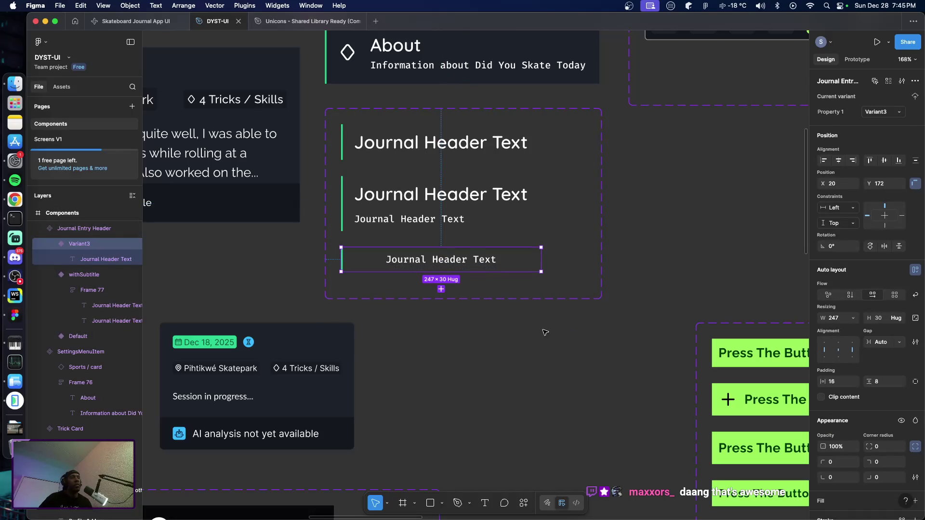
click(92, 264)
key(shift+a)
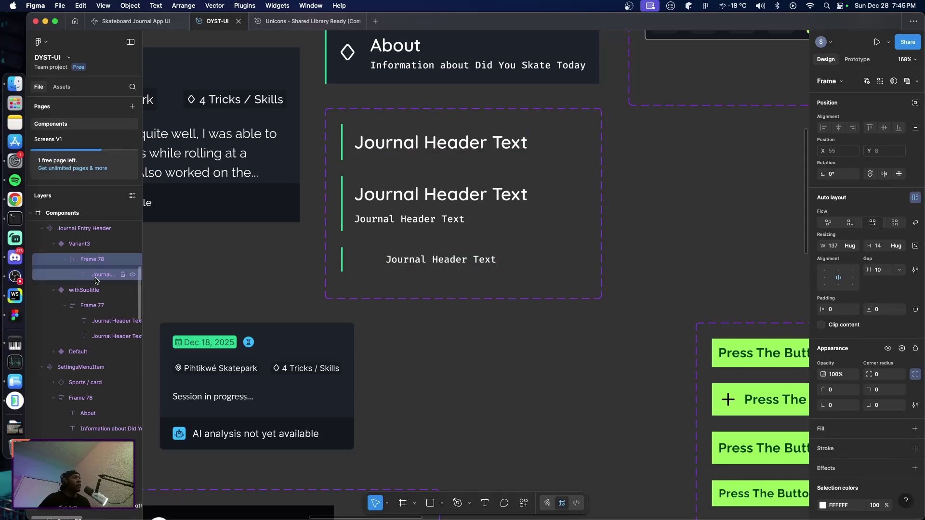
Duplicate the text inside Frame 78, set gap to Auto and width to Fill container.
click(100, 275)
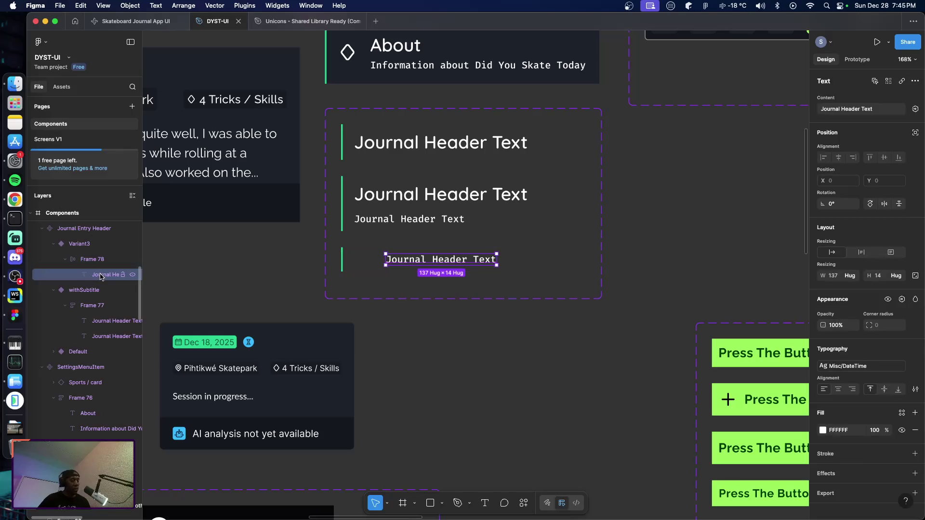
key(ctrl+d)
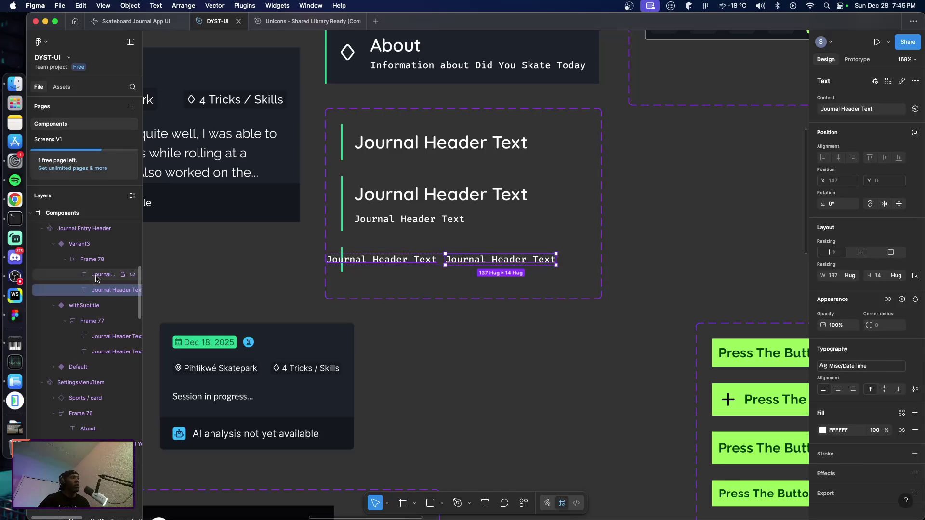
click(83, 263)
double_click(839, 278)
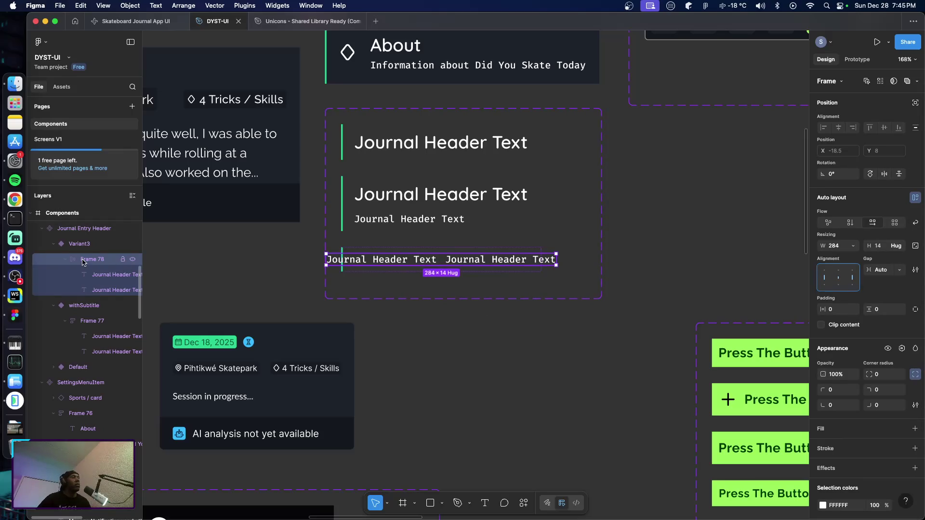
click(852, 247)
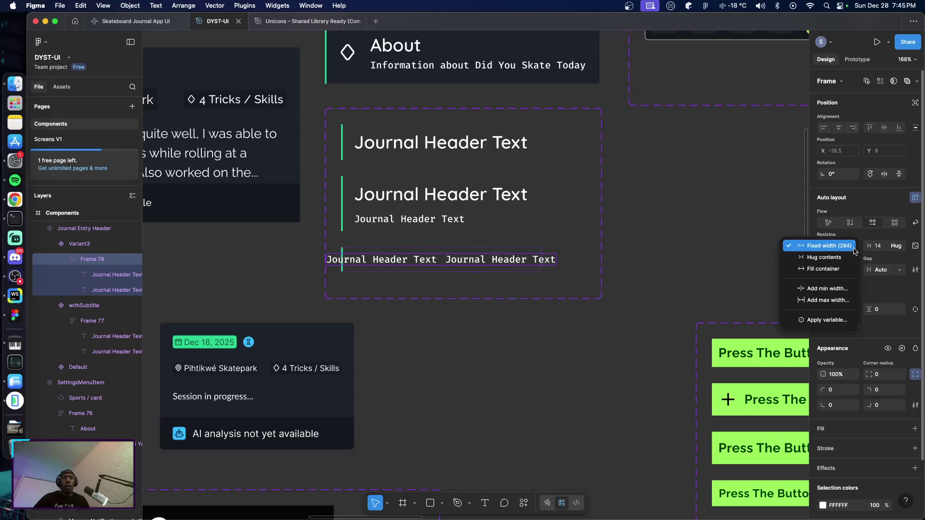
click(839, 270)
click(559, 333)
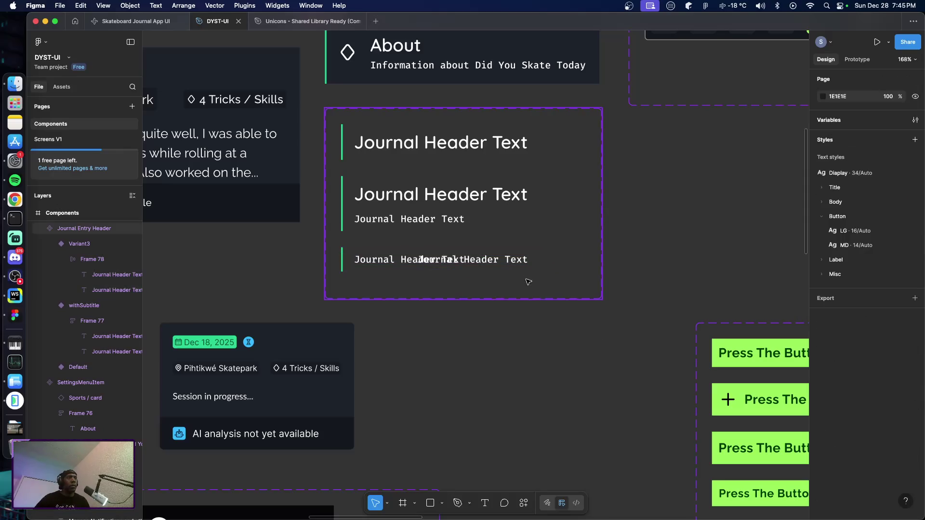
Widen the Variant3 header and change its left text to 'Header Label'.
click(519, 262)
drag(542, 263, 591, 262)
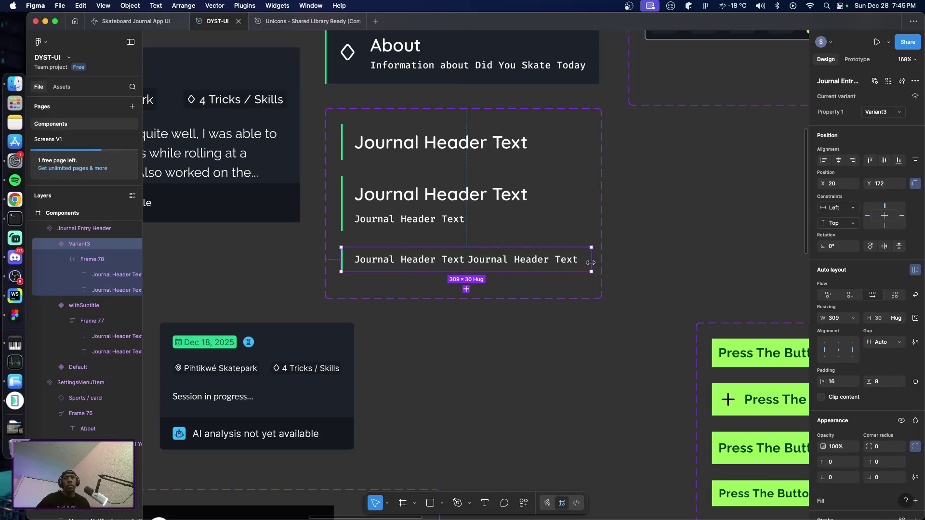
double_click(430, 259)
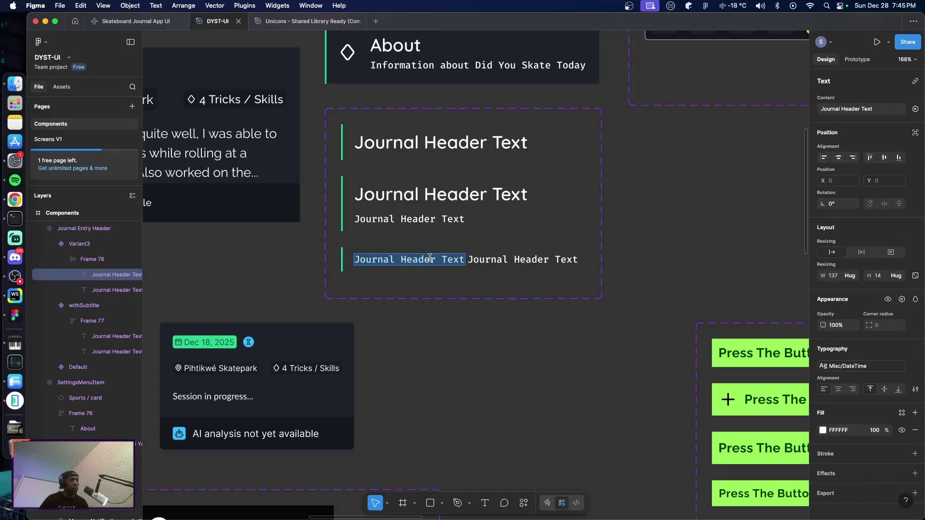
text(Header Label)
key(Escape)
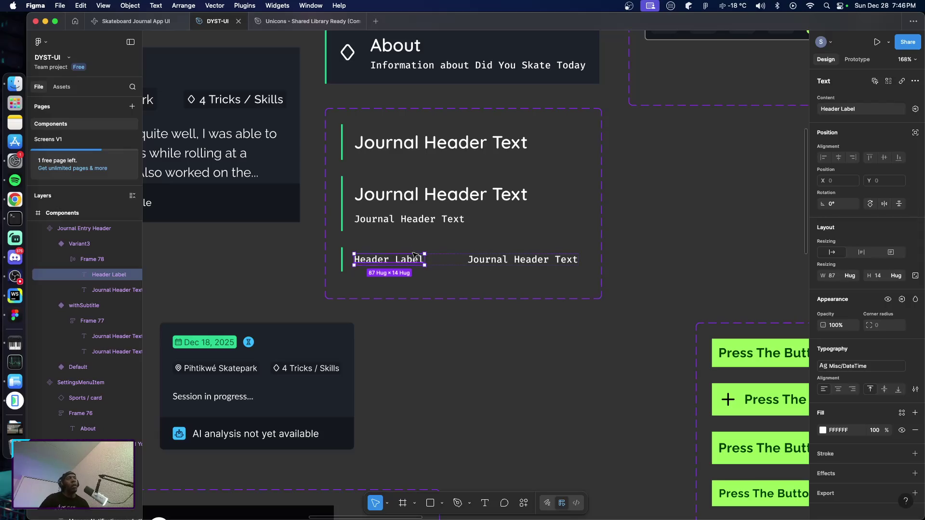
Replace the right-hand Journal Header Text with 'Content' and select Frame 78.
click(488, 263)
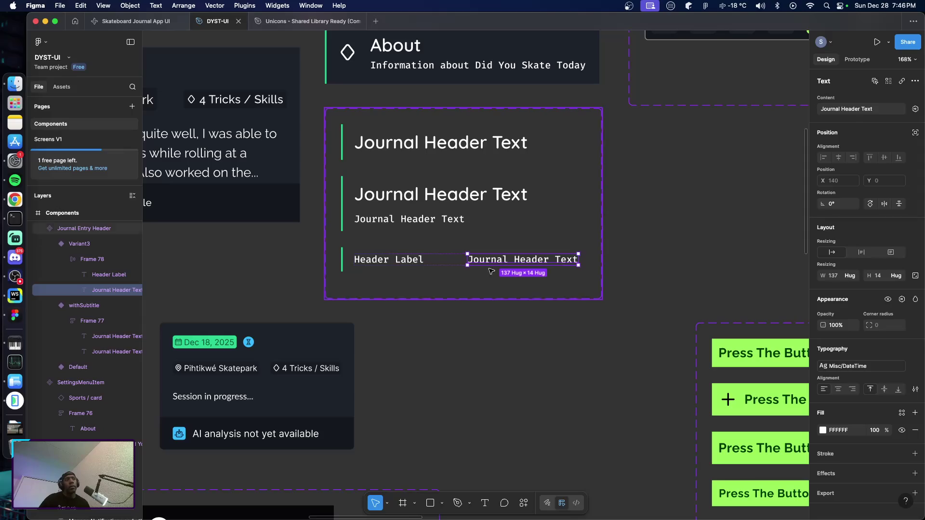
click(373, 263)
double_click(505, 262)
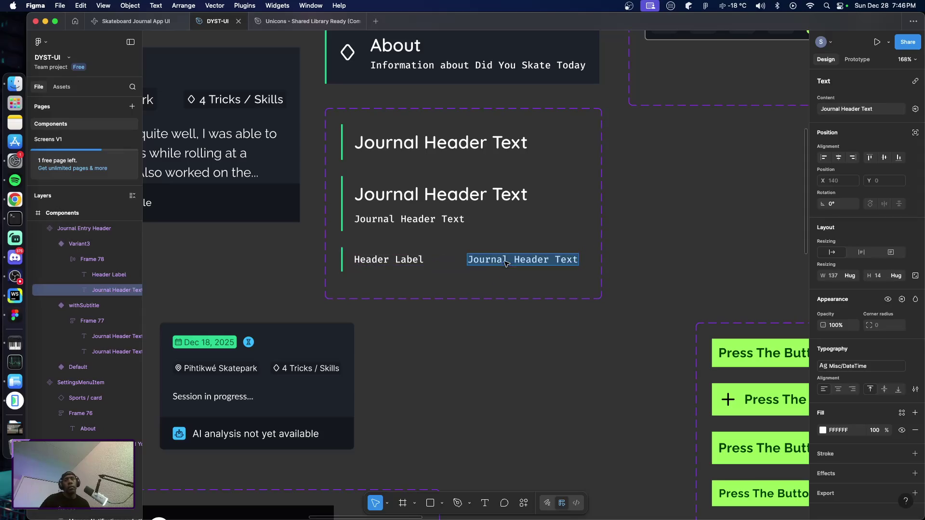
triple_click(504, 261)
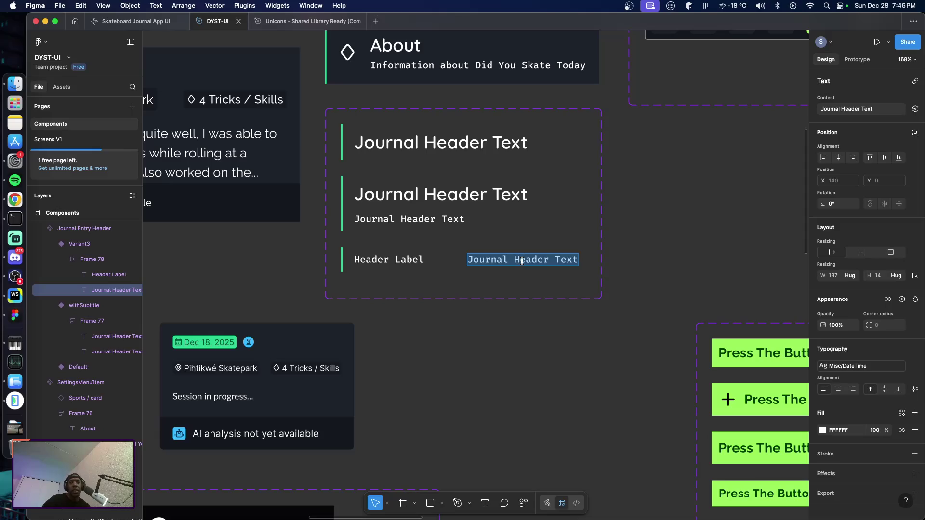
triple_click(522, 259)
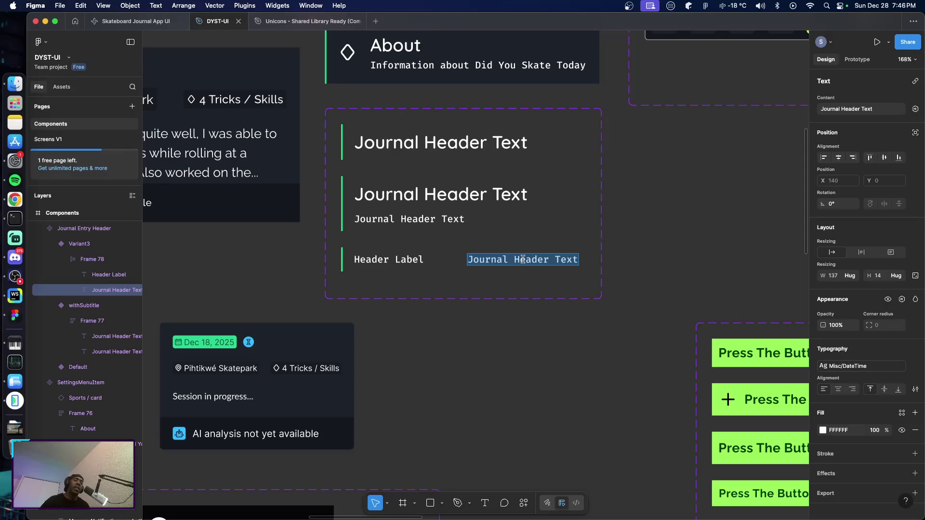
triple_click(524, 259)
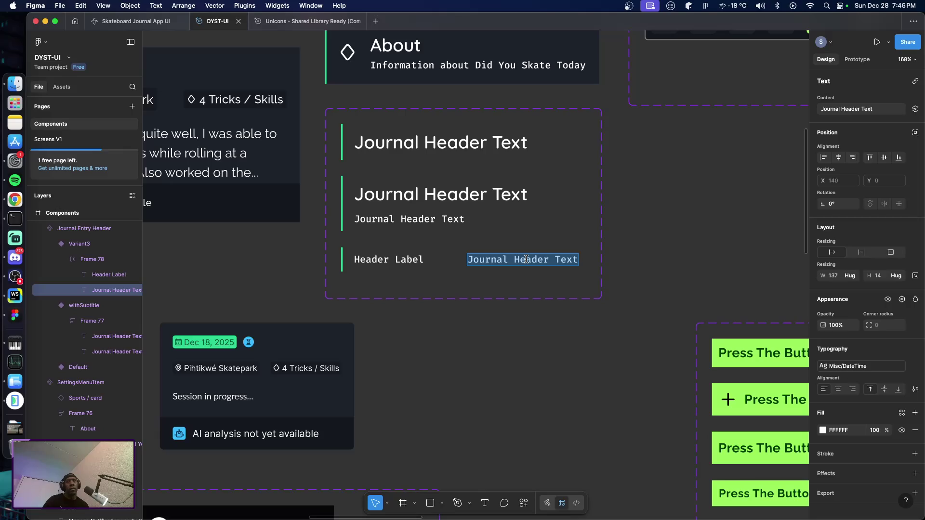
text(Content)
key(Escape)
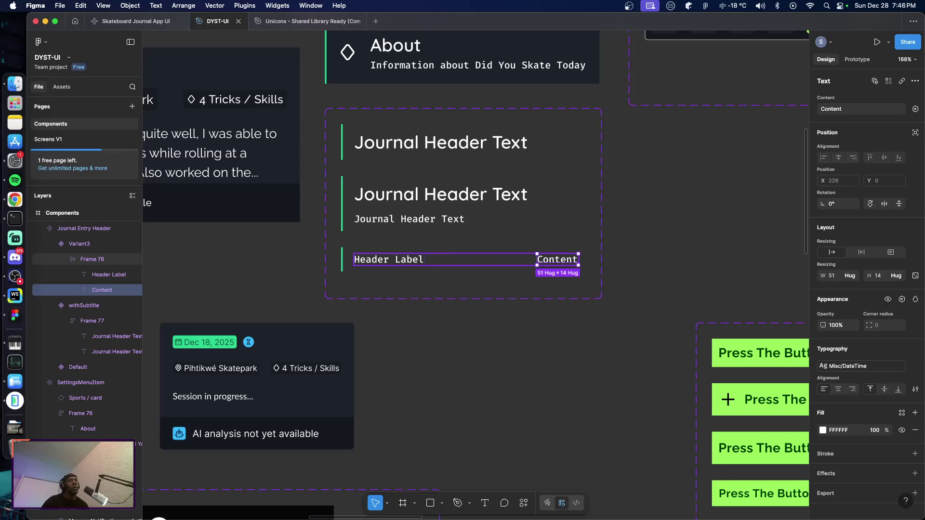
key(Escape)
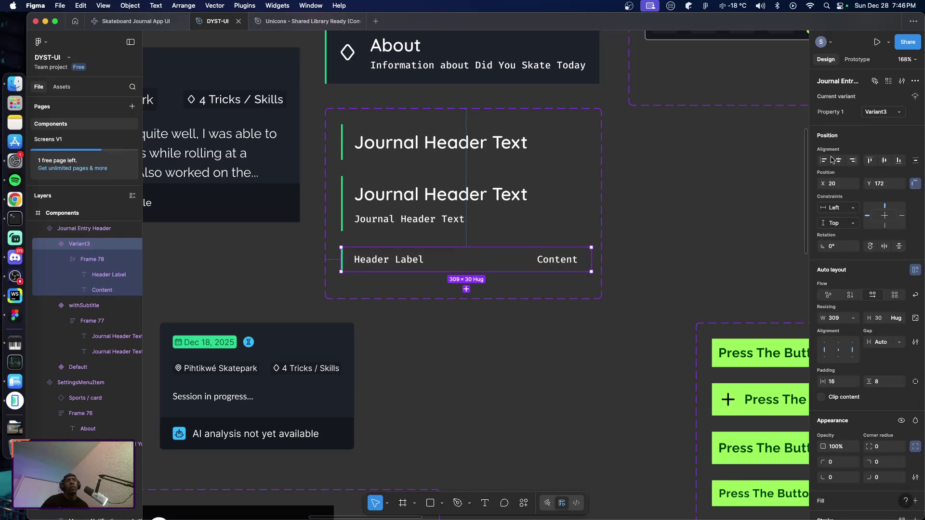
click(883, 112)
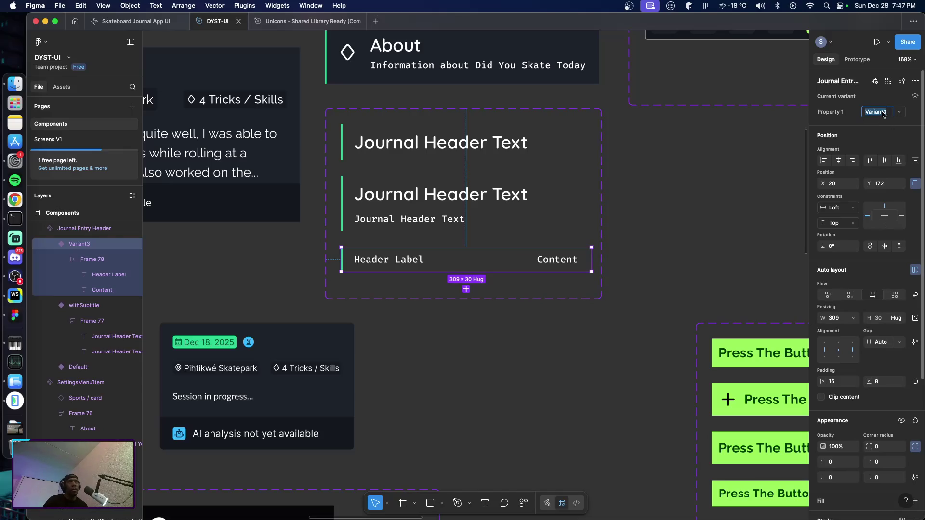
Name the variant inlineHeader, then swap the Screens V1 header instance to it, 408 px wide.
text(inlineHeader)
key(Return)
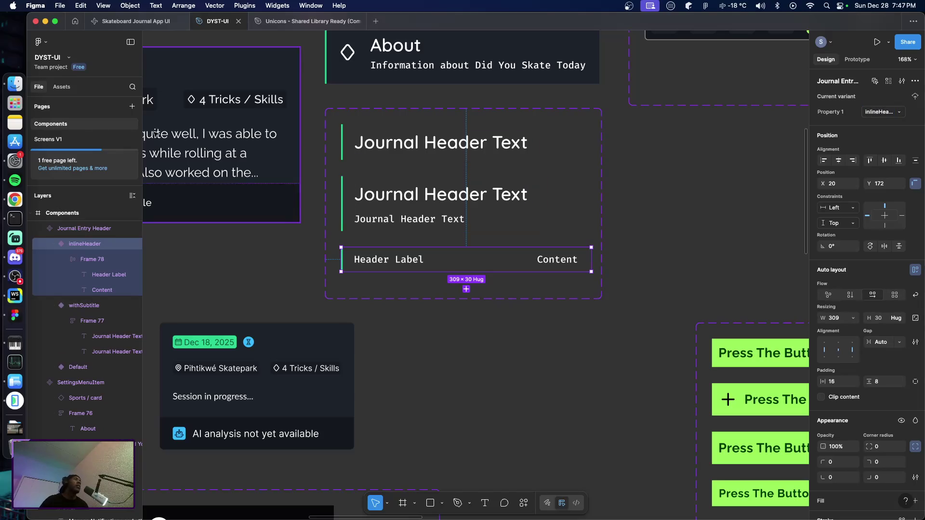
click(48, 140)
click(505, 150)
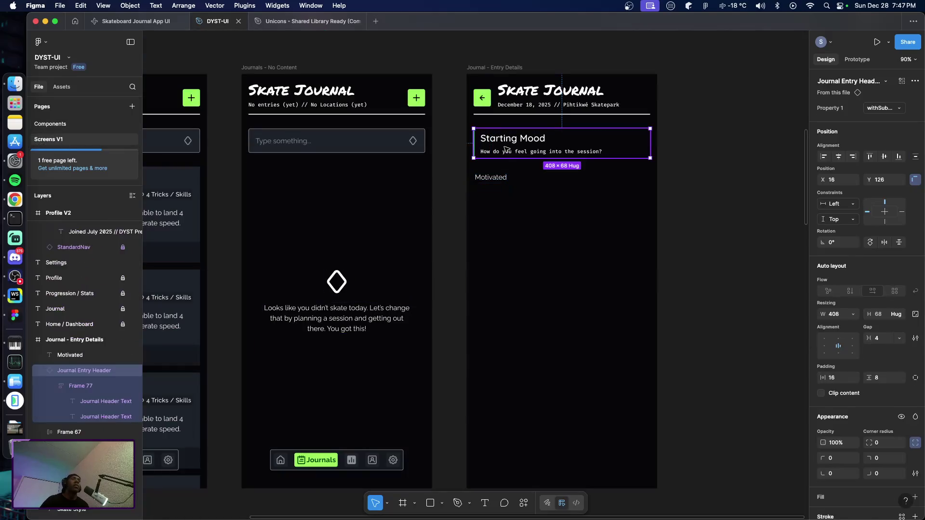
click(900, 112)
click(860, 124)
drag(607, 136, 649, 139)
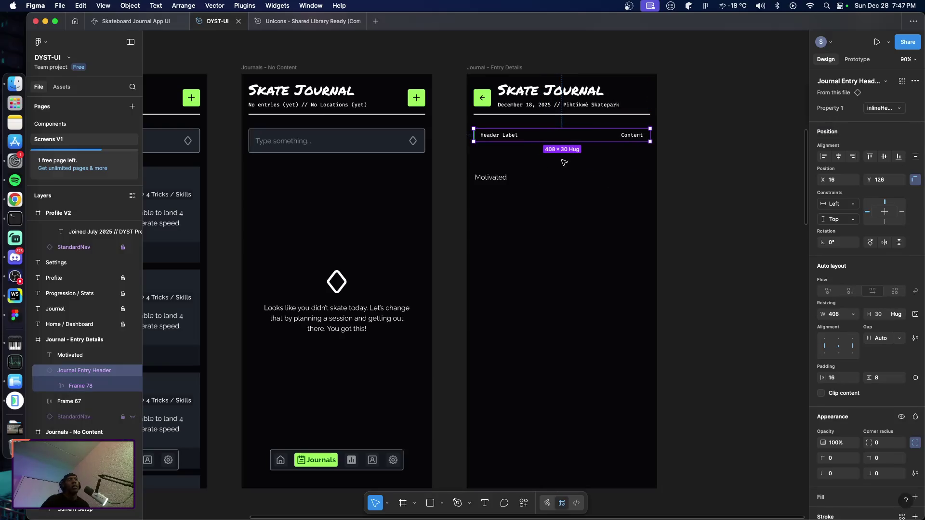
Return to the DYST-UI Components page and select the inlineHeader row frame.
key(ctrl+Tab)
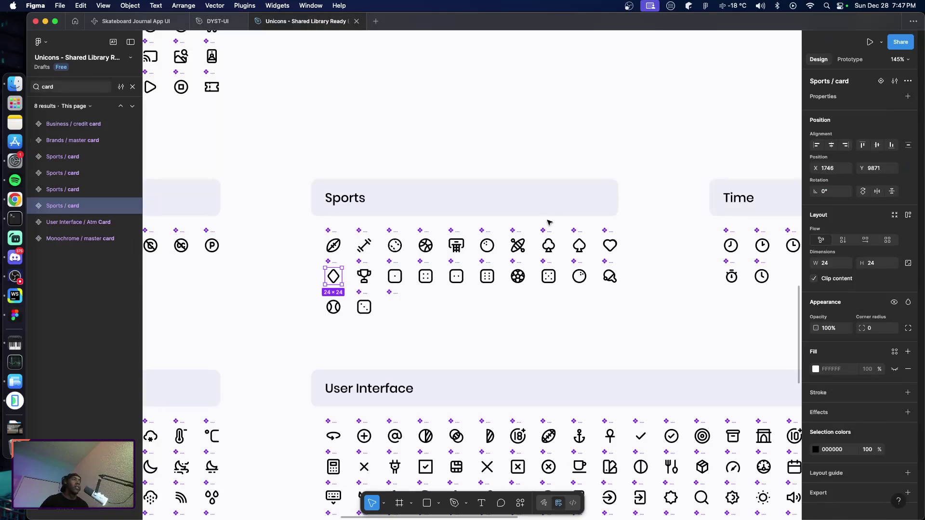
click(217, 21)
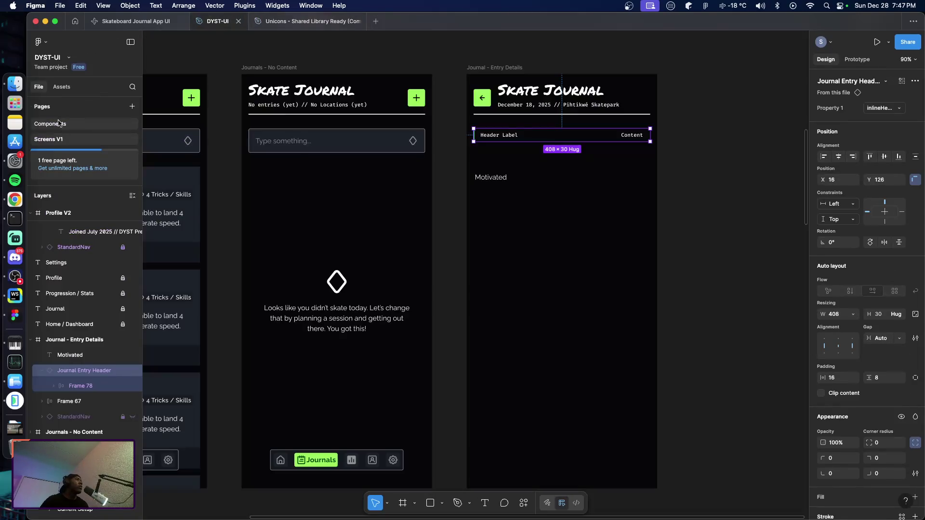
click(60, 123)
click(549, 261)
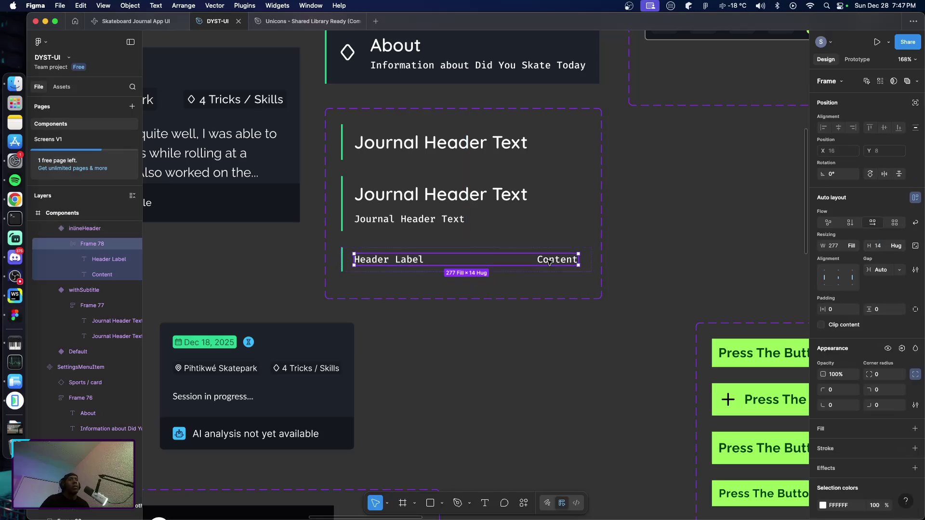
Apply the Body/LG text style to the inlineHeader's Content text layer.
click(549, 260)
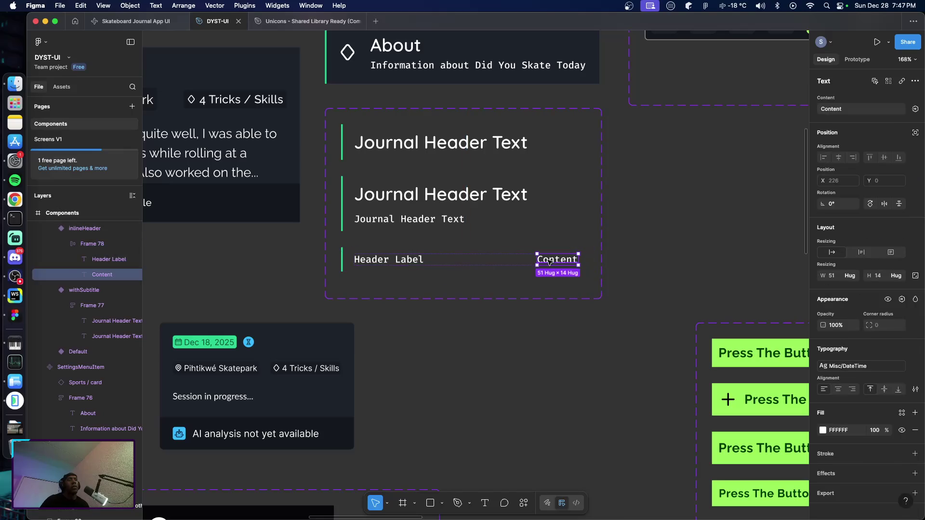
click(844, 366)
click(743, 391)
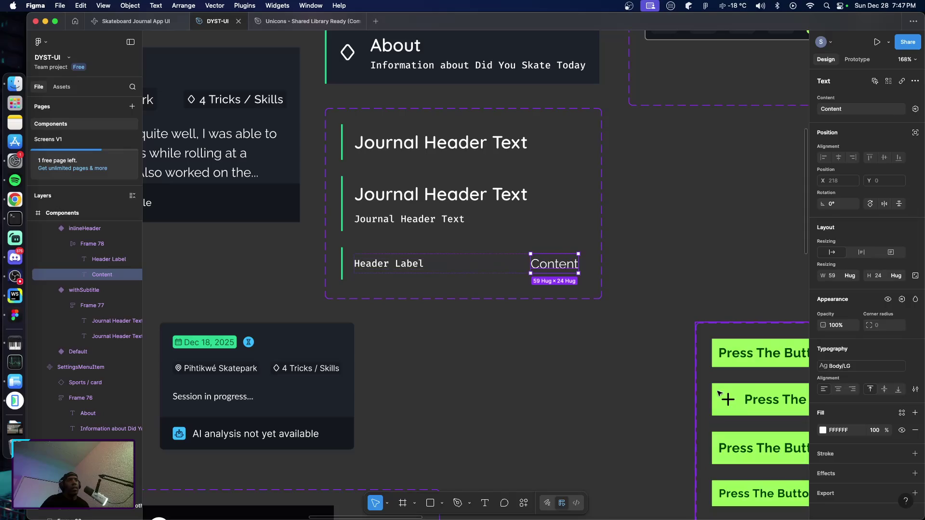
click(560, 361)
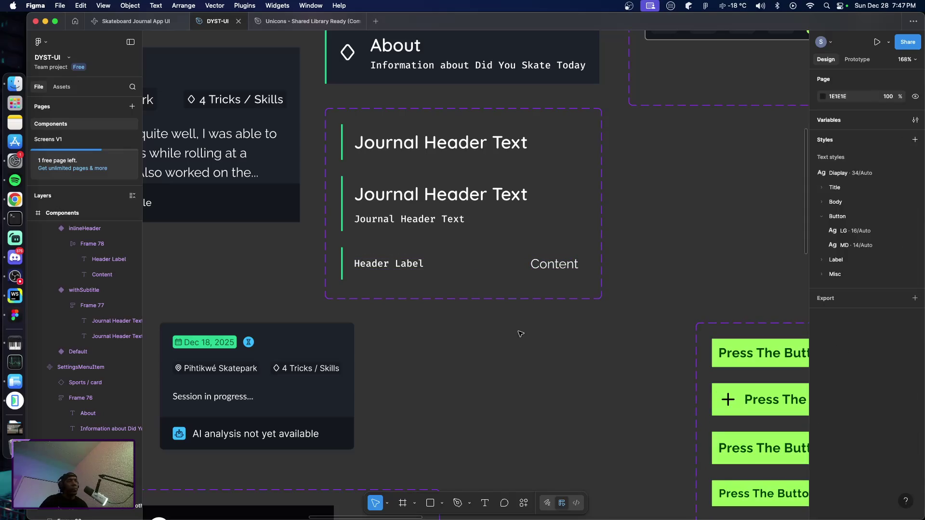
click(381, 268)
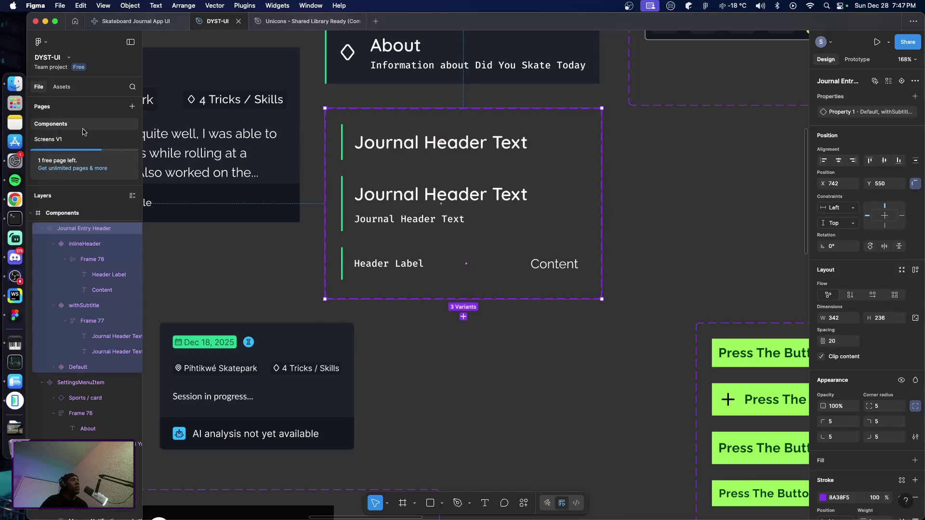
click(67, 139)
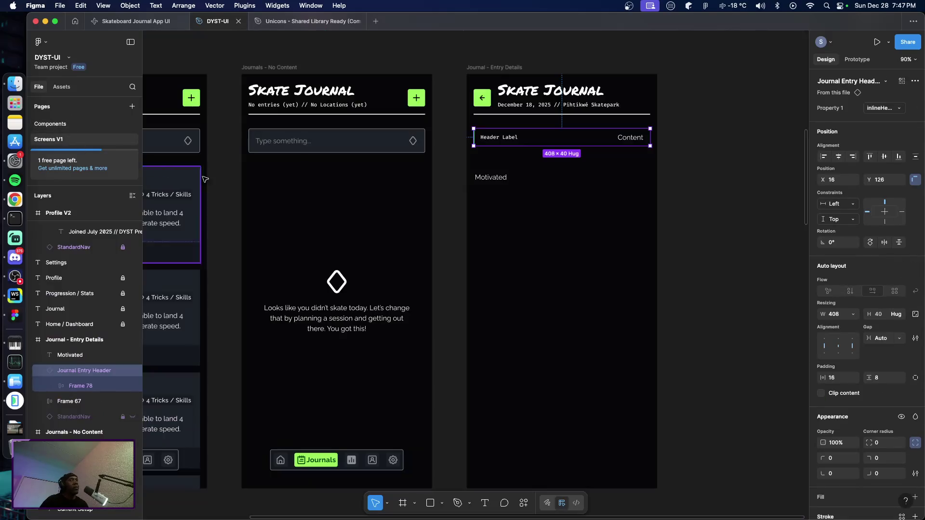
Set the header instance texts to 'Starting Mood' and 'Motivated', and delete the loose Motivated text.
double_click(633, 138)
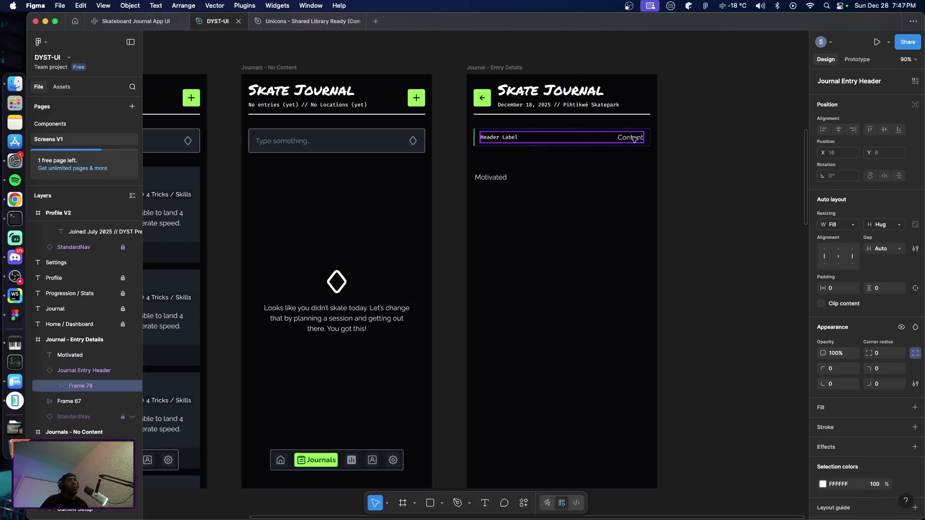
double_click(632, 138)
text(Moti)
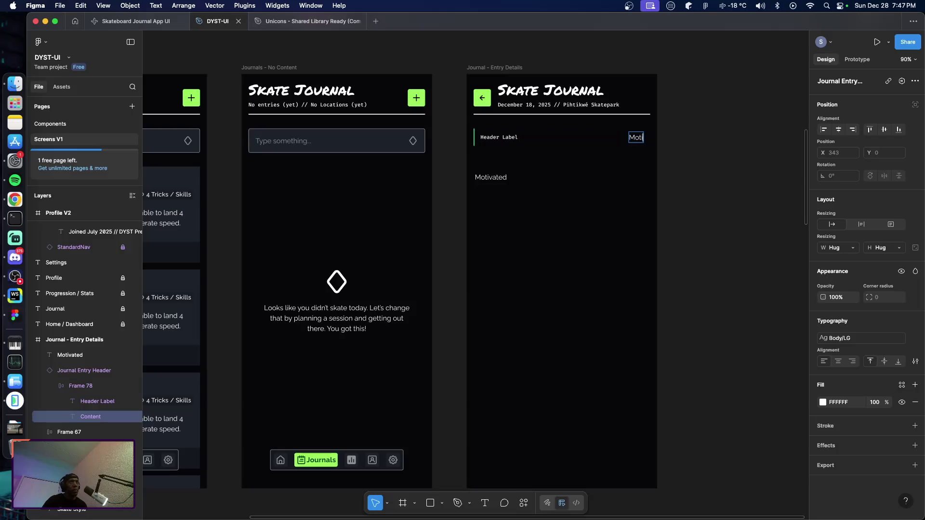
text(vated)
key(Escape)
double_click(505, 137)
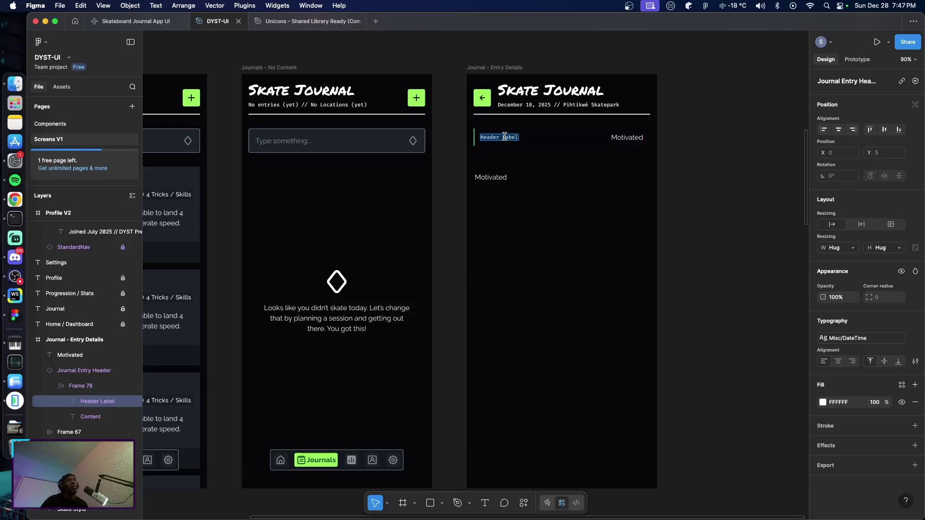
text(STar)
key(BackSpace)
key(BackSpace)
key(BackSpace)
key(BackSpace)
key(BackSpace)
text(ting )
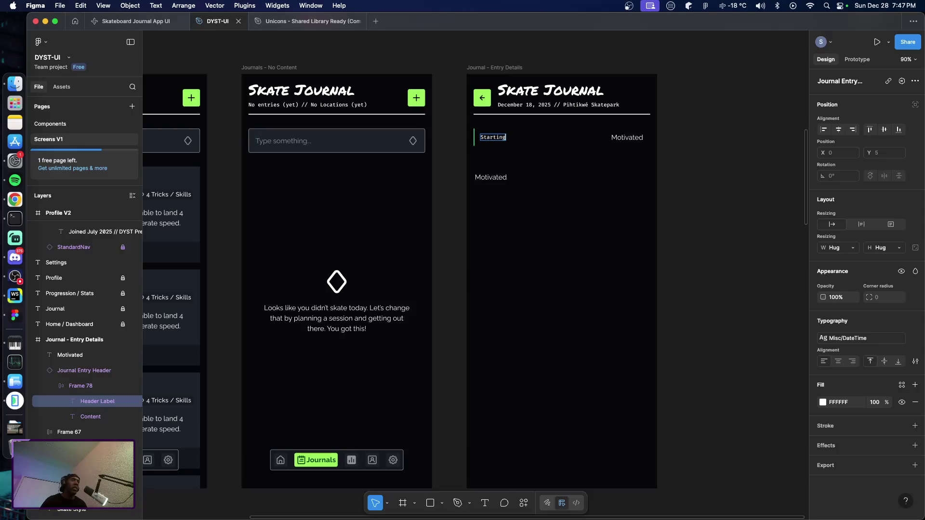
text(Mood)
click(692, 217)
click(491, 177)
key(Delete)
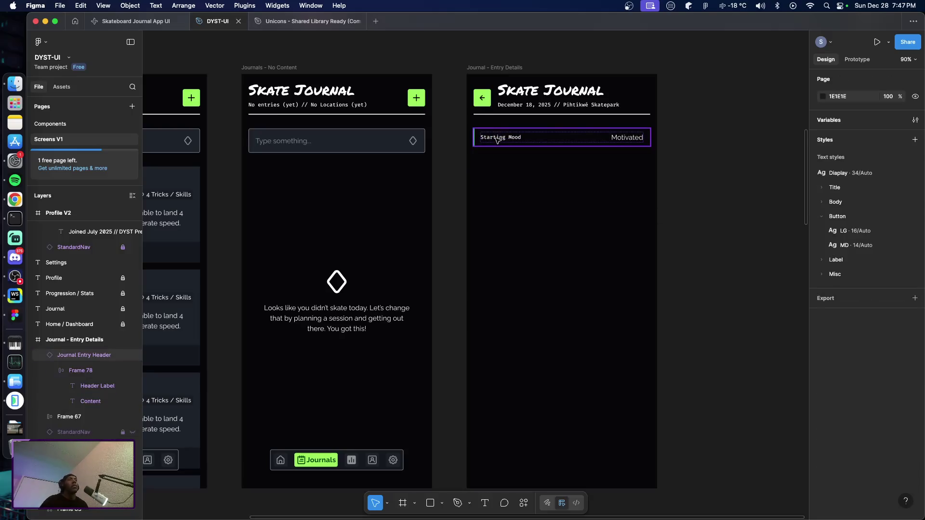
Copy the header lower on the screen and relabel the copy 'Ending Mood'.
click(497, 140)
drag(506, 143, 503, 215)
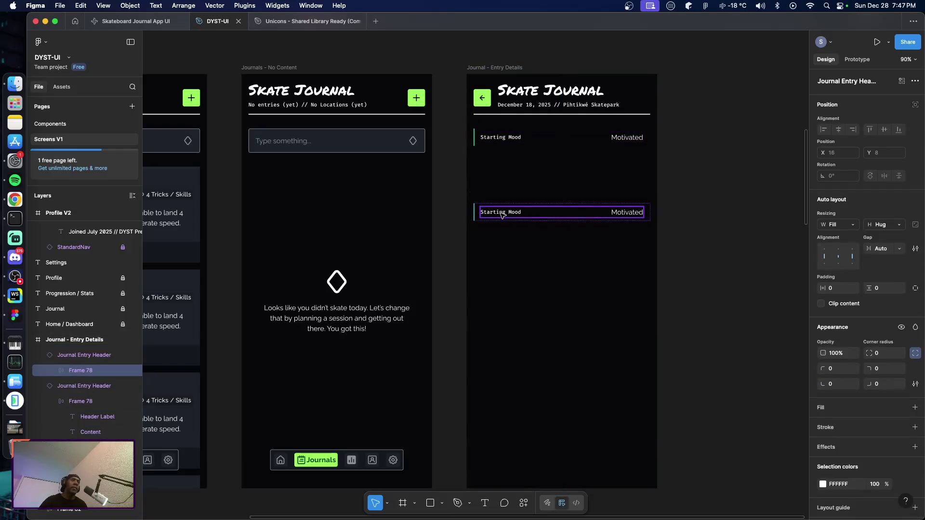
click(501, 215)
double_click(501, 215)
text(ending)
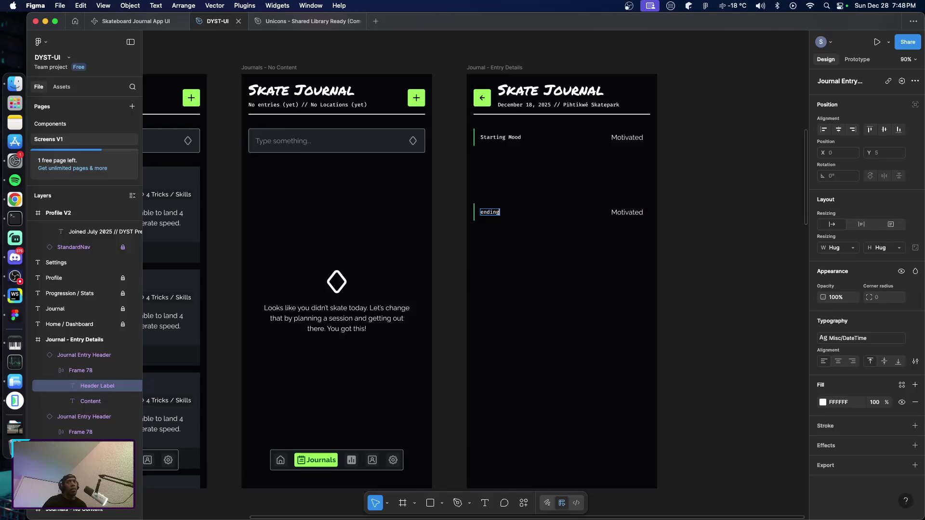
key(ctrl+z)
double_click(492, 212)
text(Edn)
key(BackSpace)
key(BackSpace)
text(nding)
key(Escape)
click(668, 288)
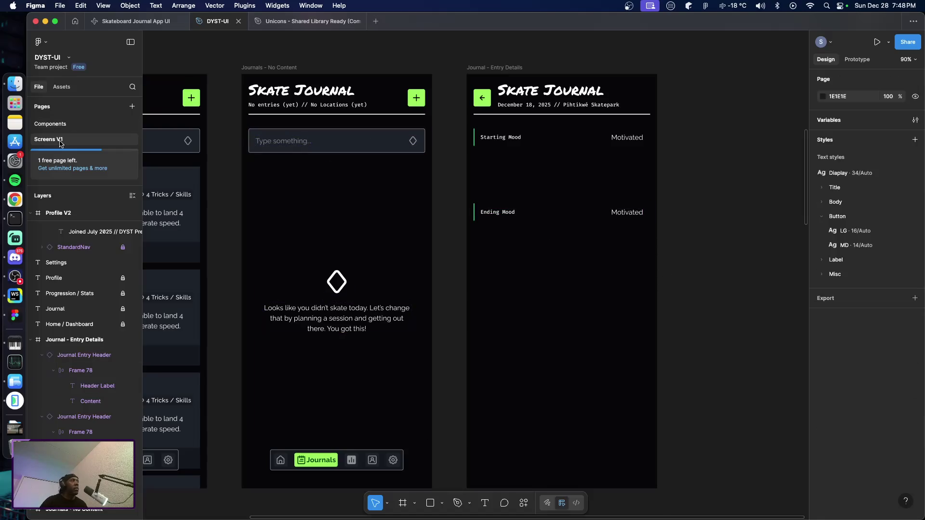
click(50, 124)
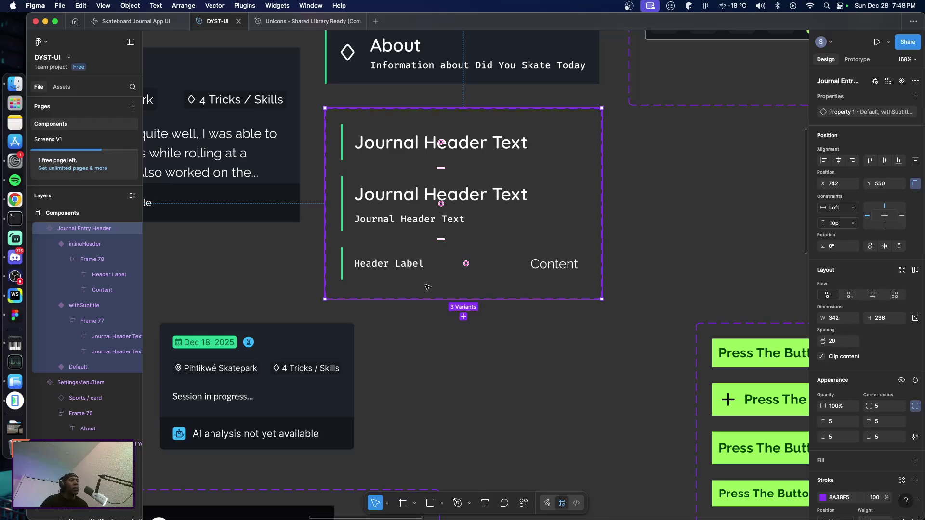
Open the Dec 21 journal entry's details in the emulator, then return to Figma's Screens V1 page.
key(super+Tab)
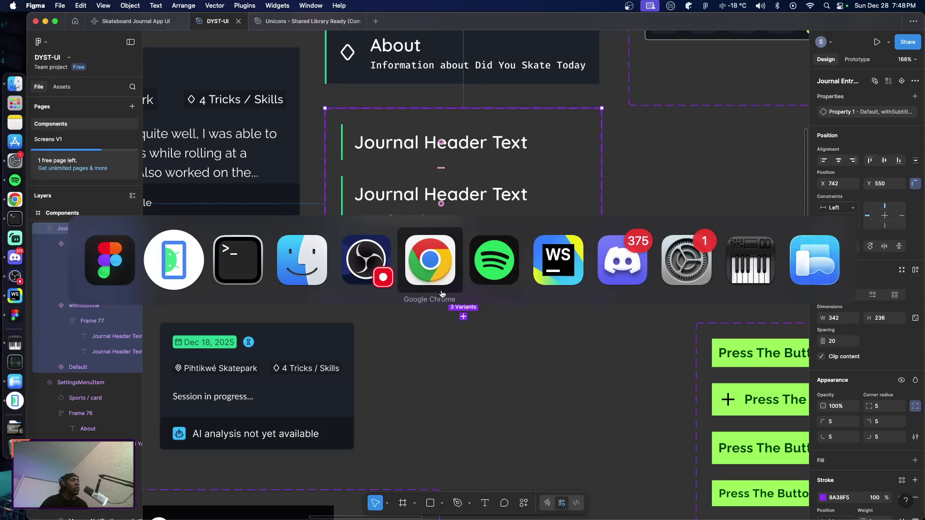
click(202, 283)
click(334, 300)
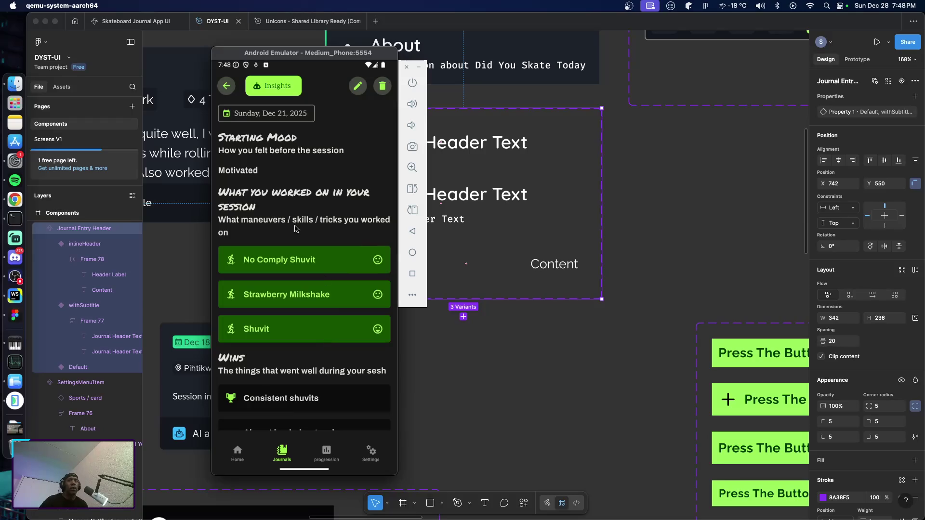
key(super+Tab)
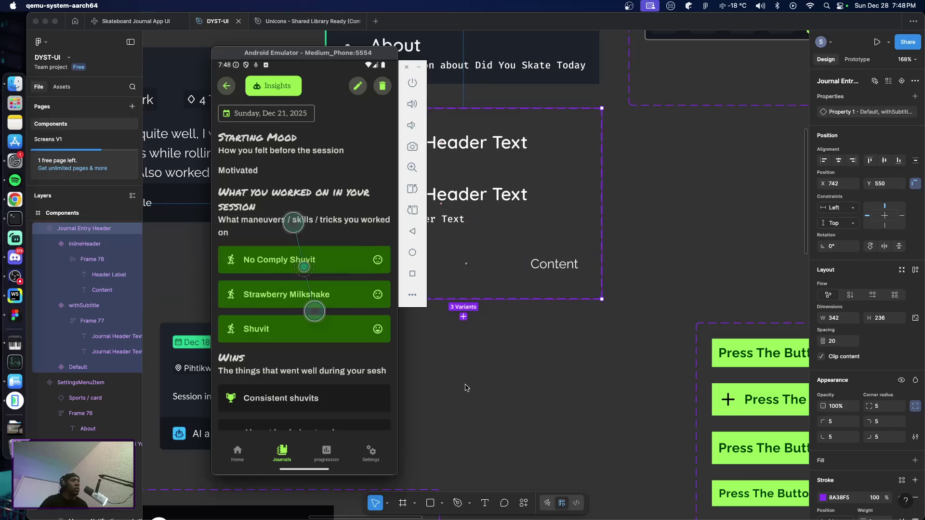
click(49, 139)
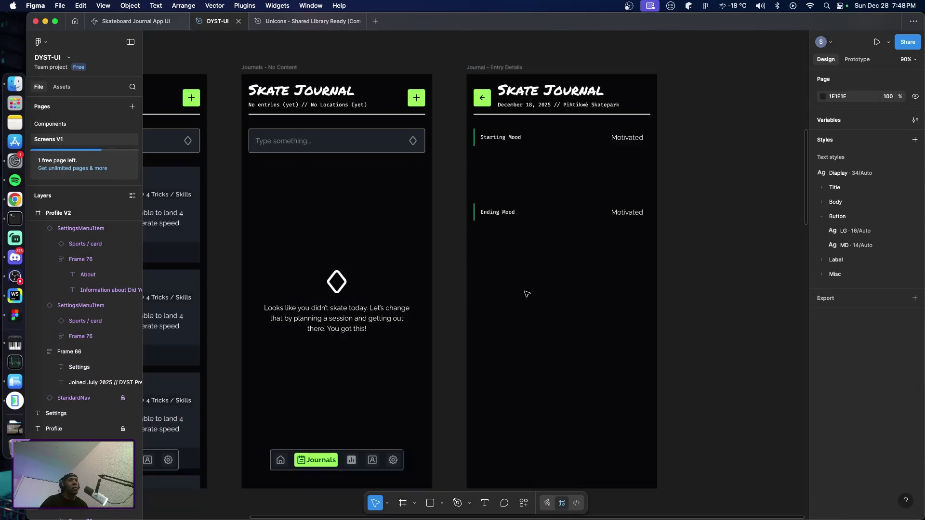
Move the Ending Mood row lower and copy the withSubtitle header variant from Components.
drag(484, 208, 497, 375)
click(504, 187)
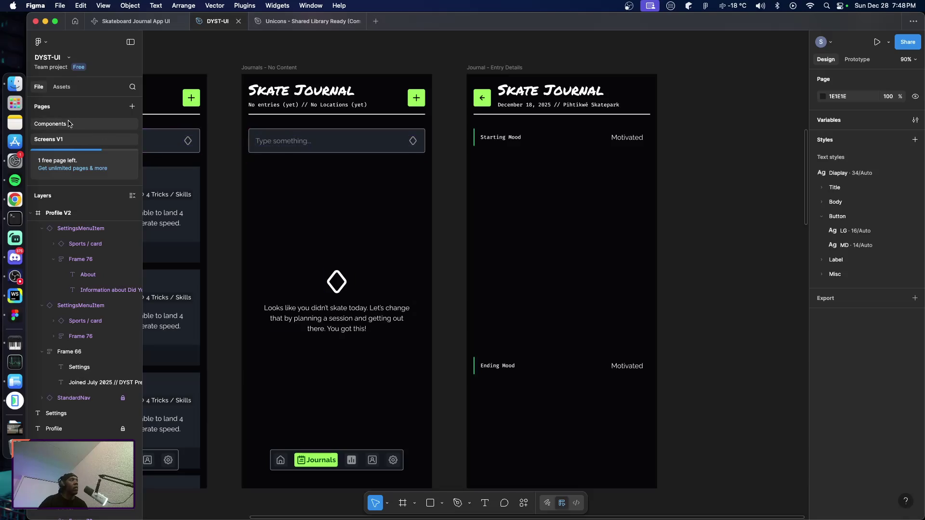
click(50, 123)
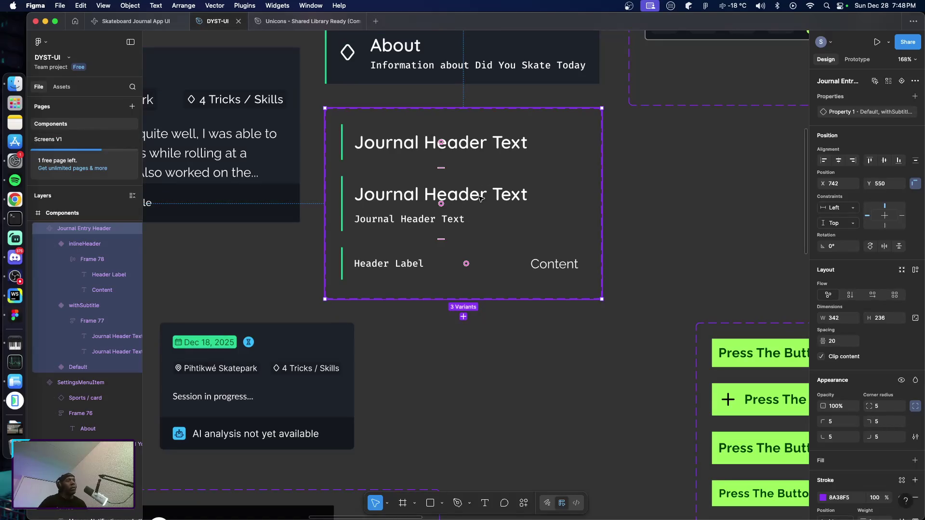
click(480, 147)
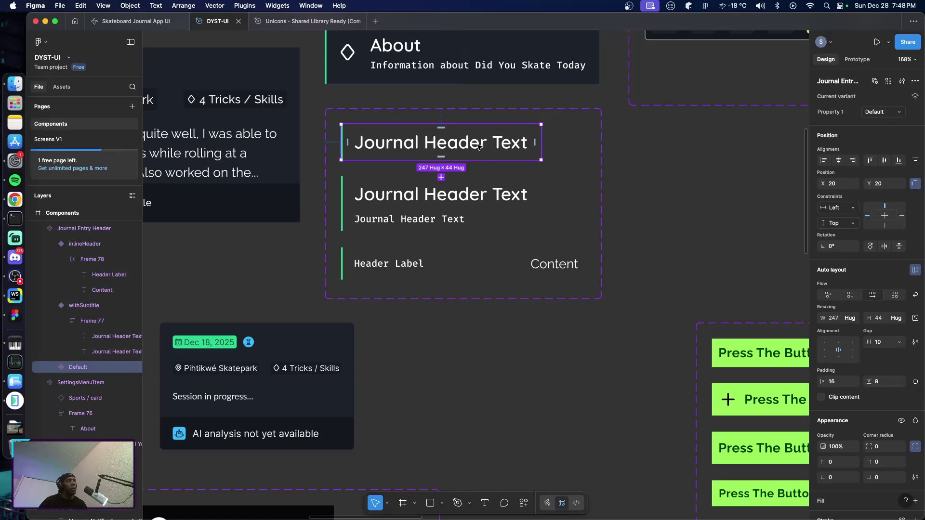
click(483, 210)
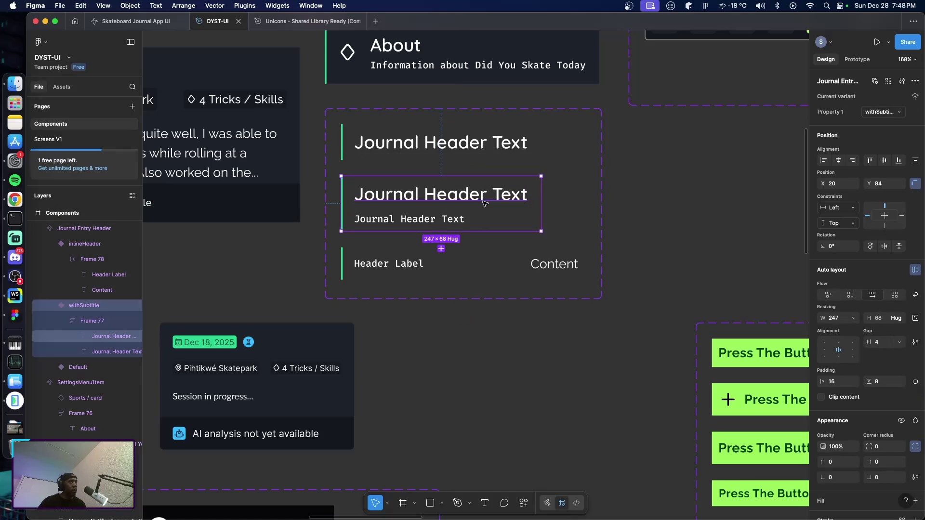
Paste the withSubtitle header into Journal - Entry Details just below Starting Mood.
click(65, 141)
click(568, 178)
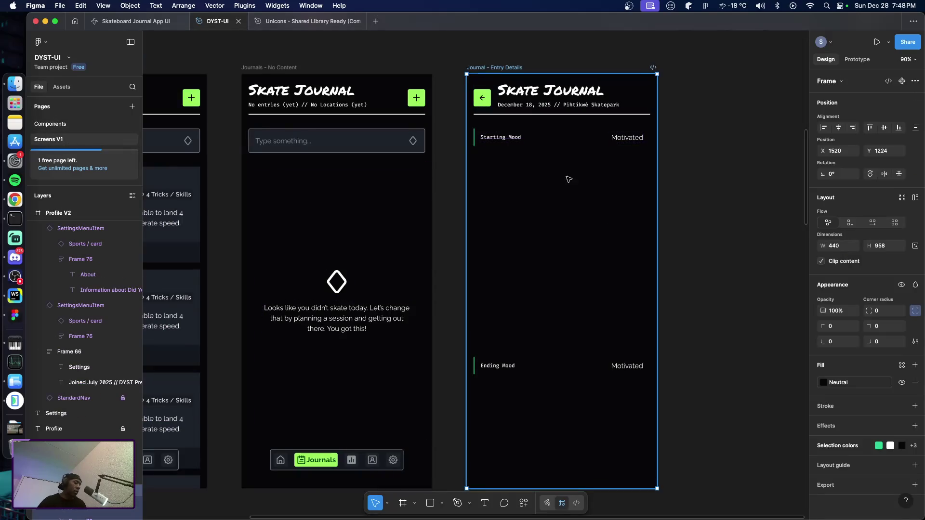
key(ctrl+v)
drag(520, 123, 521, 171)
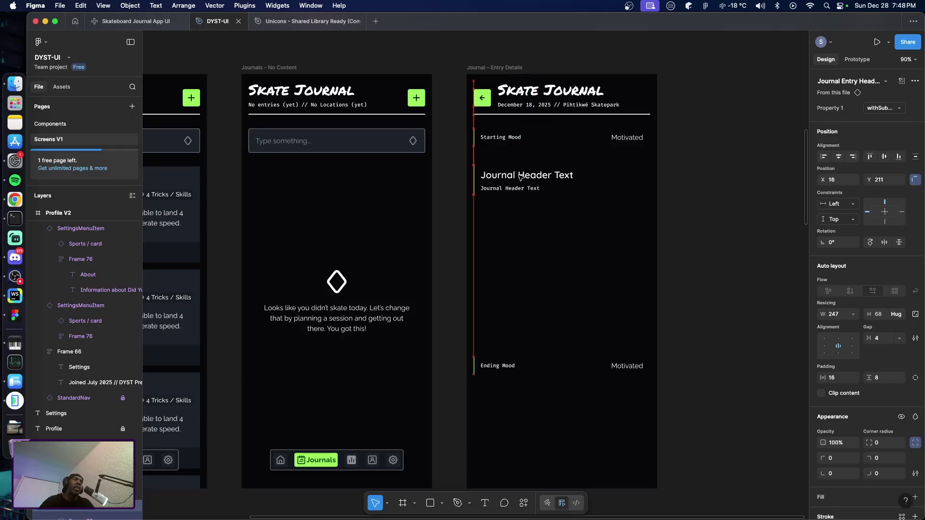
click(536, 224)
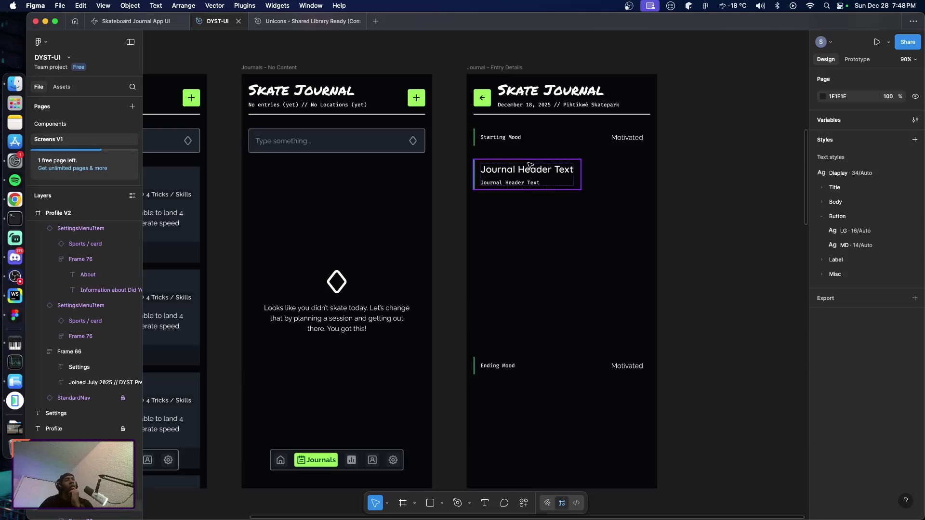
Stretch the pasted header to 392 px wide.
click(578, 180)
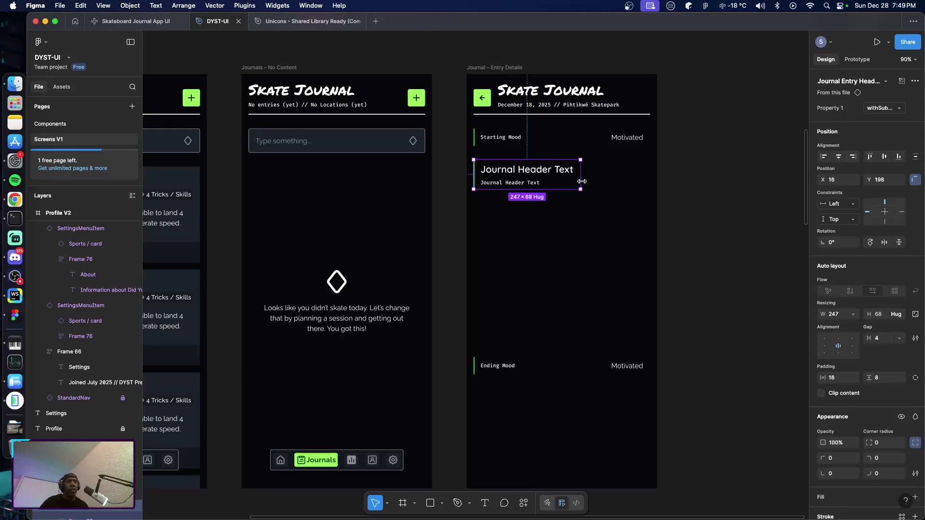
drag(580, 182, 644, 183)
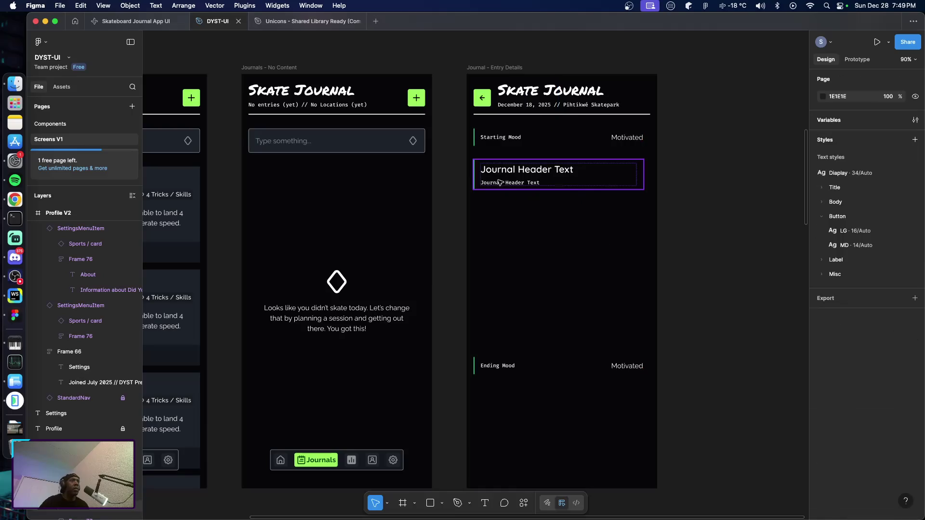
click(629, 141)
click(622, 184)
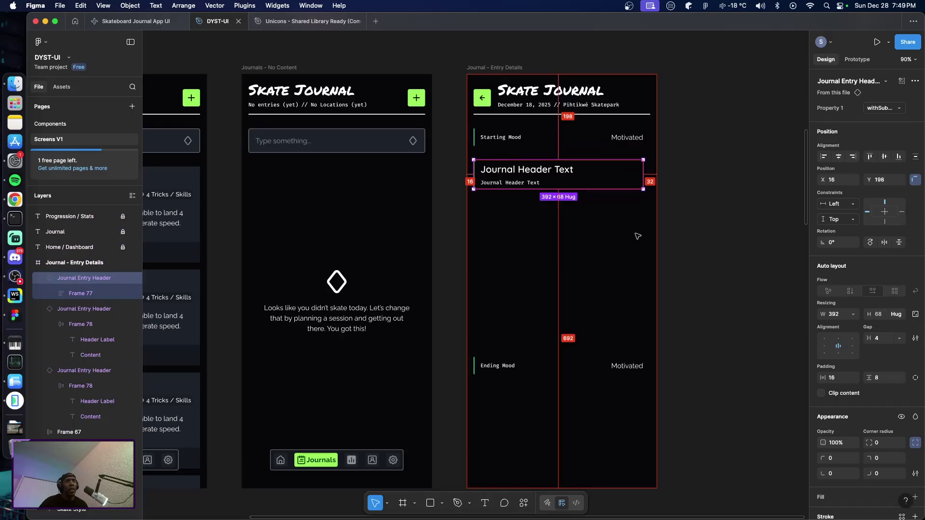
Widen the header to 408 px and change its title to 'Tricks'.
drag(647, 179, 650, 180)
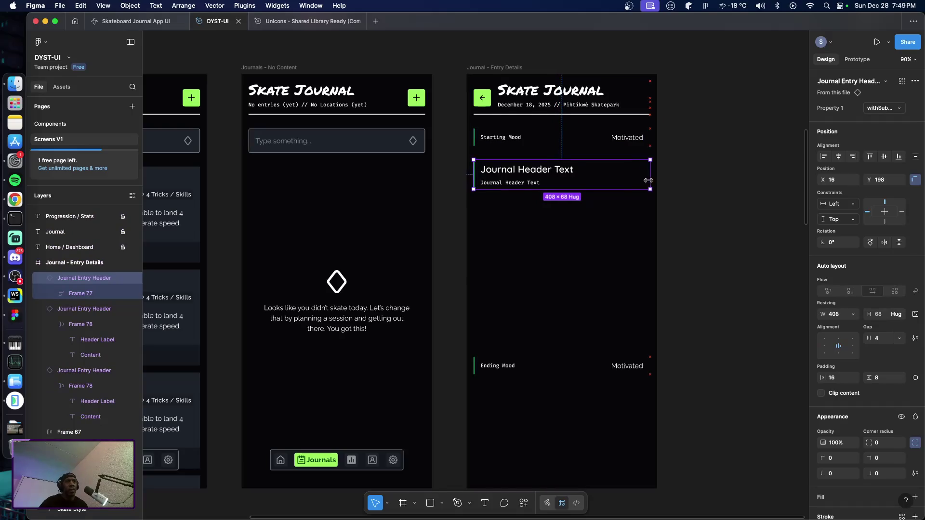
click(617, 240)
click(532, 175)
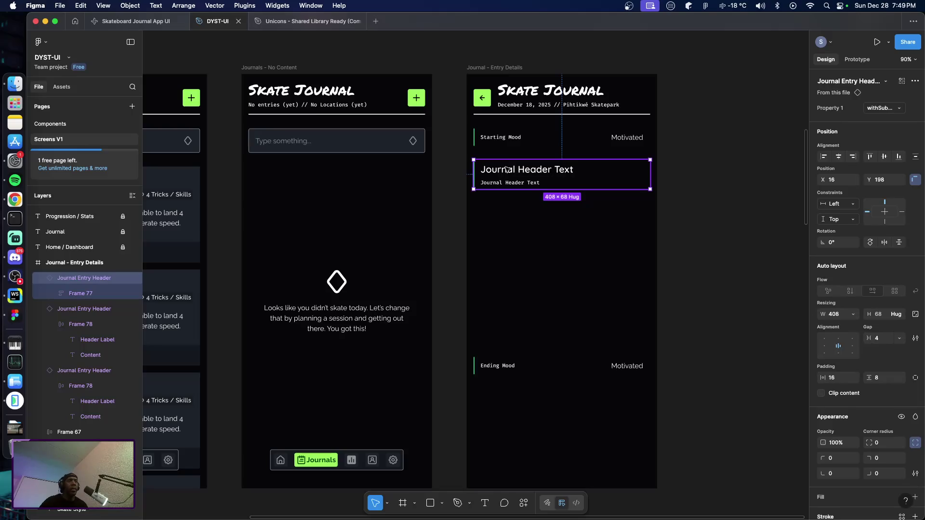
double_click(507, 174)
double_click(507, 175)
double_click(506, 174)
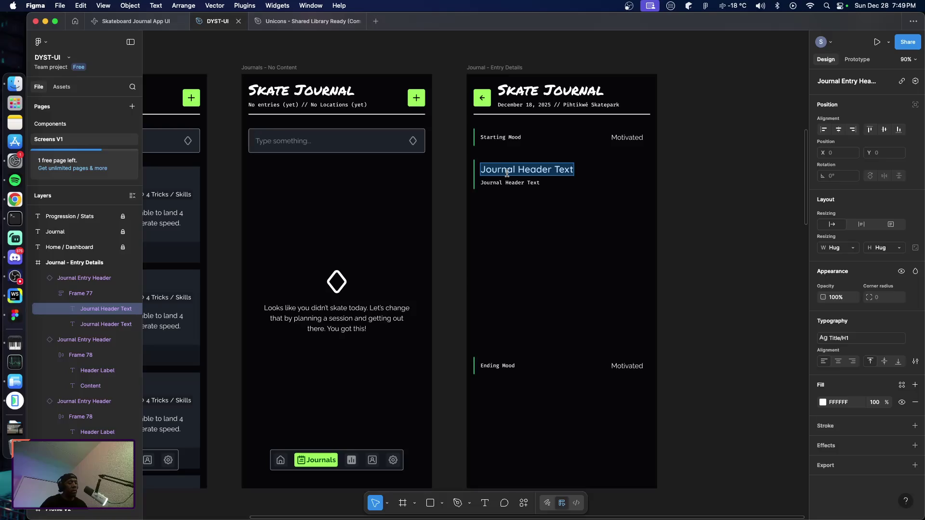
text(Tricks)
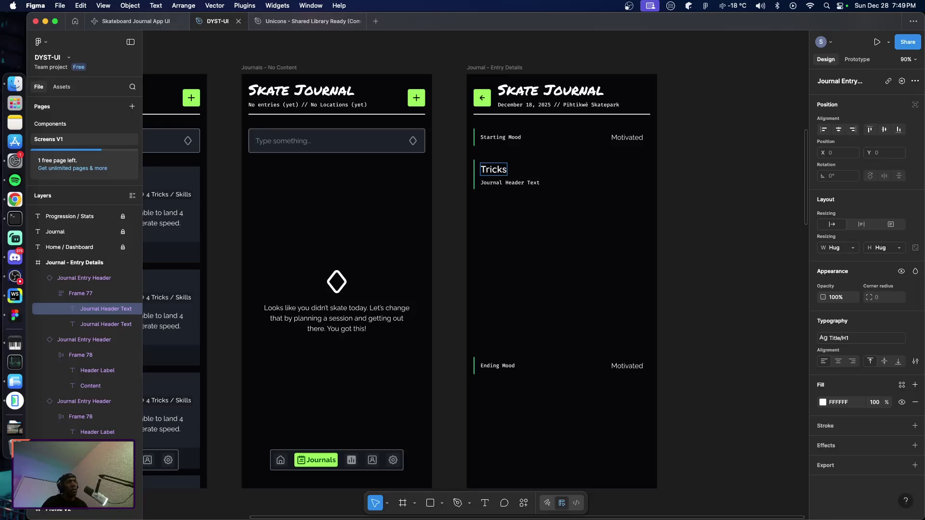
Change the header subtitle to 'What did you work on in this session?'.
double_click(502, 183)
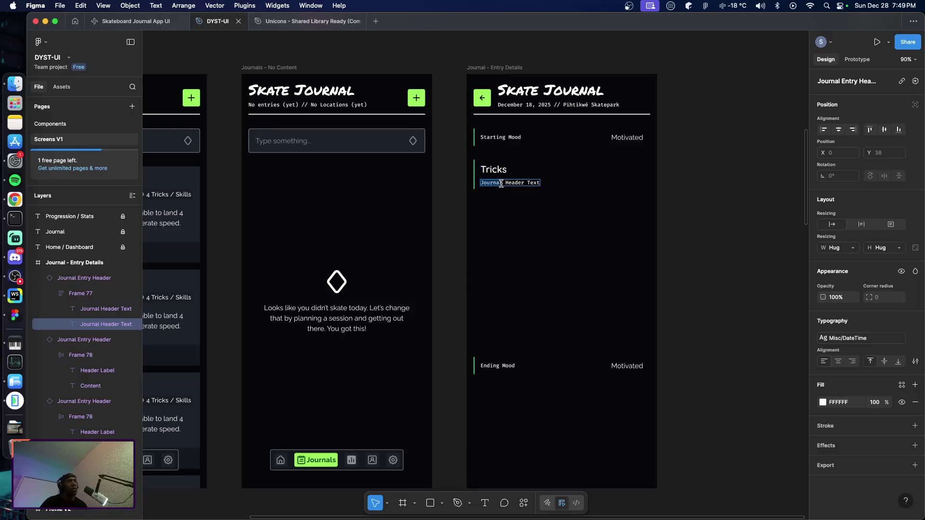
text(Waht)
key(BackSpace)
key(BackSpace)
key(BackSpace)
text(hat did you work on in this session)
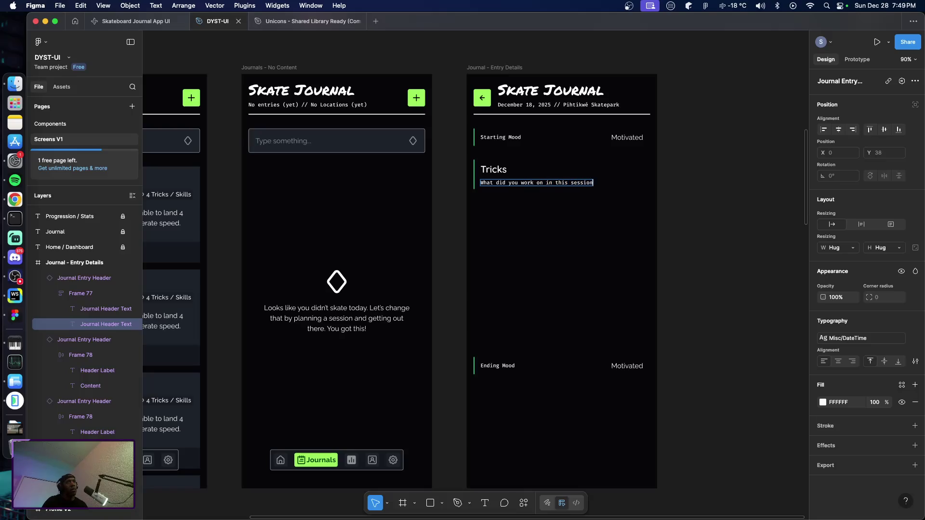
key(Escape)
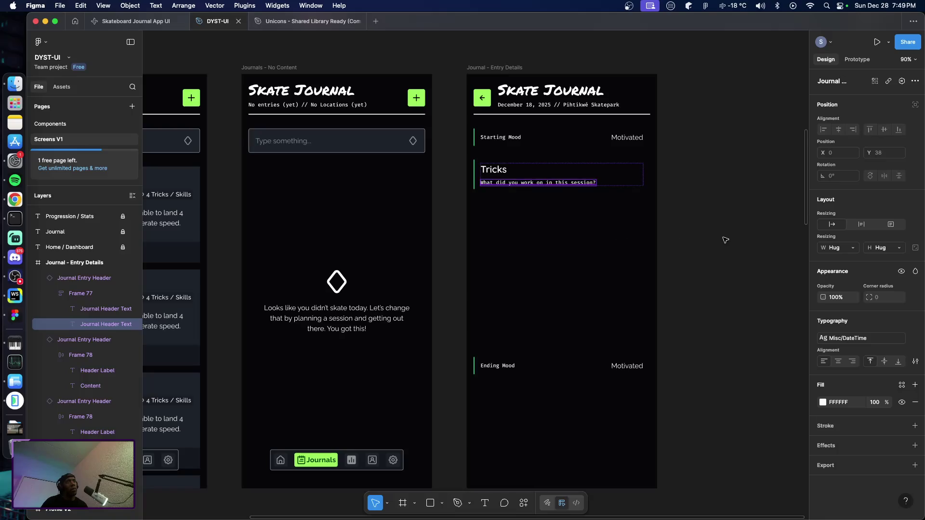
click(718, 237)
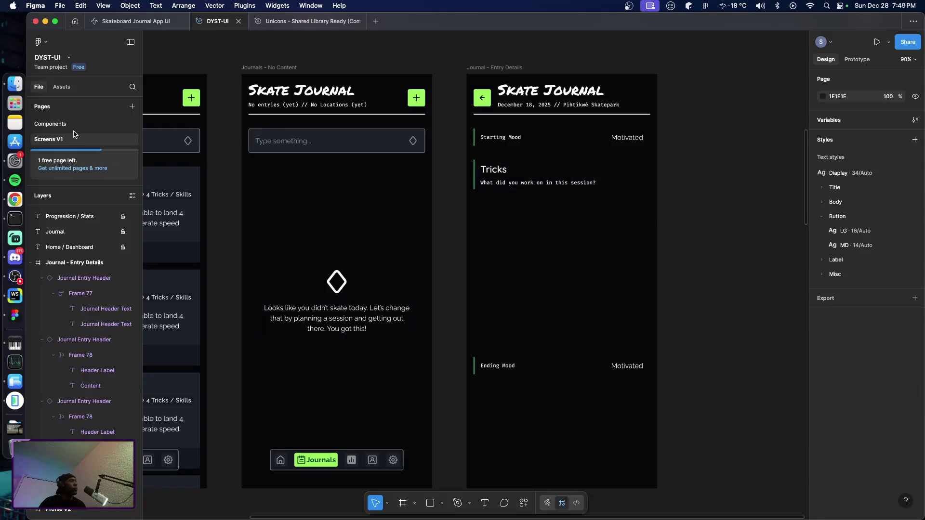
On the Components page, select the No Comply 180 Trick Card and add a second variant.
click(50, 123)
scroll(371, 270, left, 10)
scroll(366, 264, left, 5)
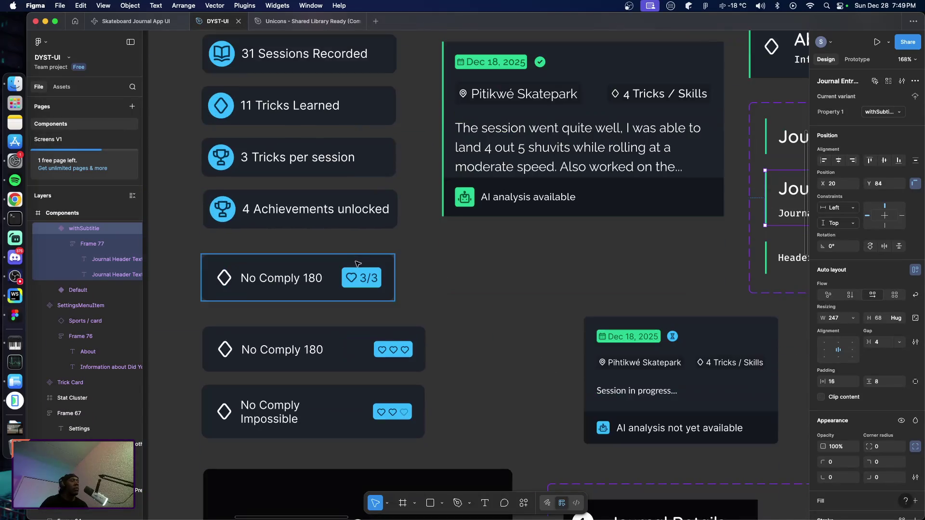
scroll(320, 274, up, 1)
scroll(321, 274, up, 5)
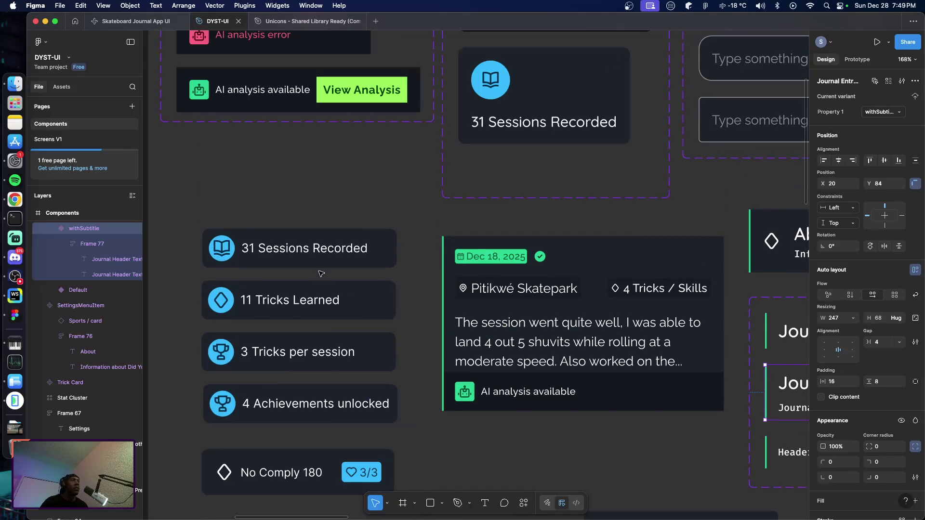
scroll(327, 273, down, 14)
scroll(331, 273, down, 5)
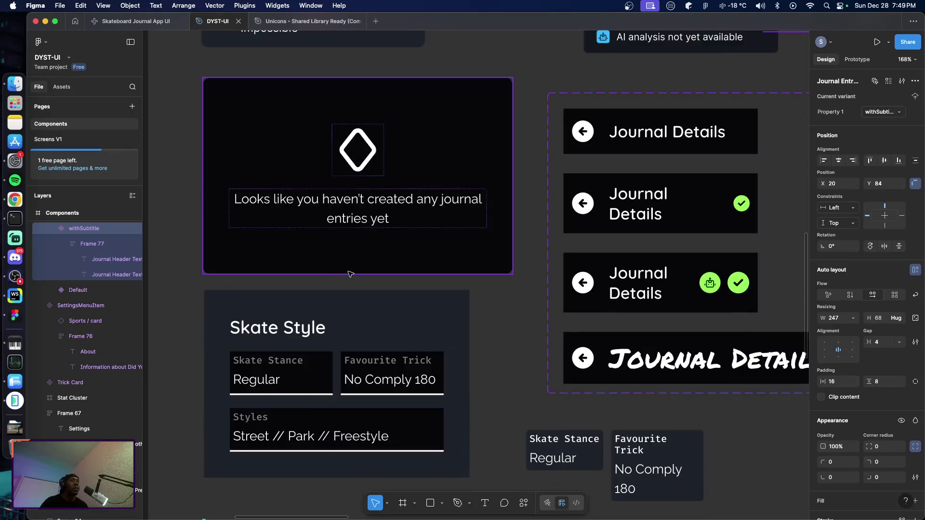
ctrl+scroll(347, 270, down, 3)
ctrl+scroll(338, 345, down, 3)
click(337, 366)
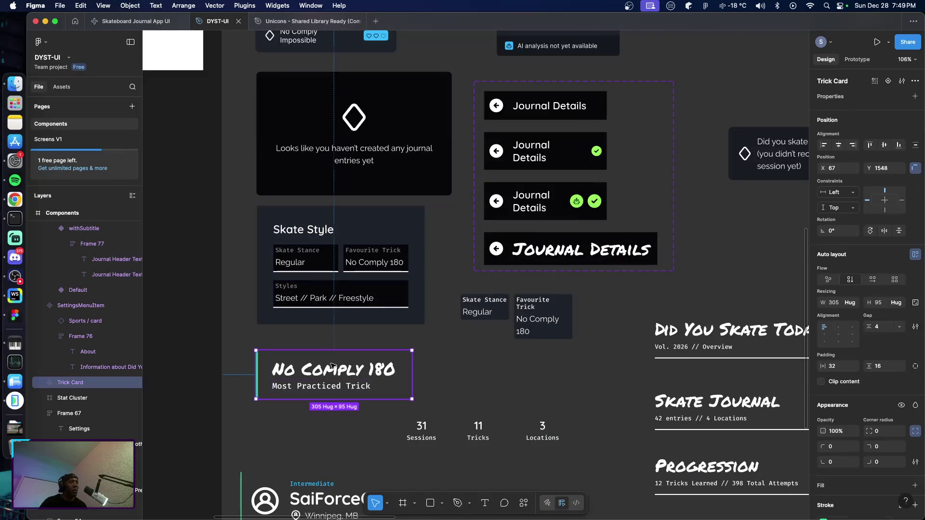
click(460, 365)
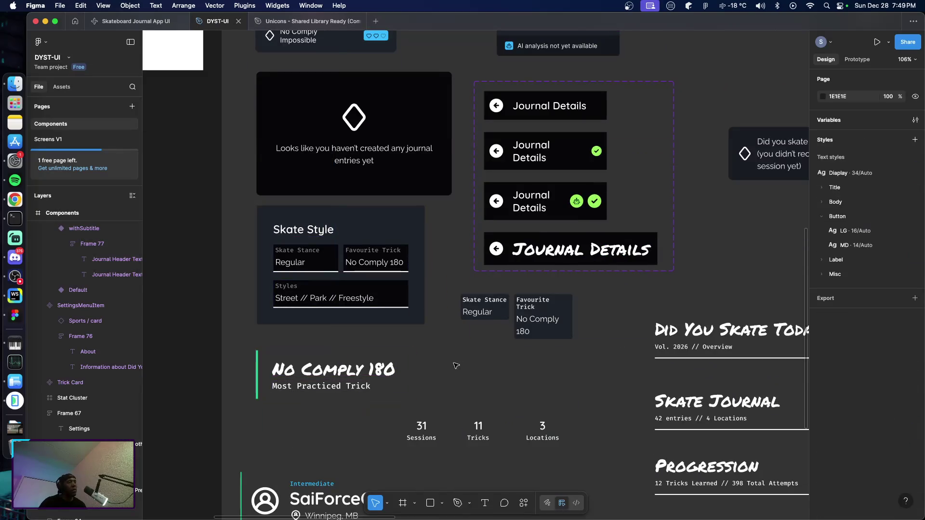
scroll(435, 354, down, 3)
scroll(436, 354, down, 5)
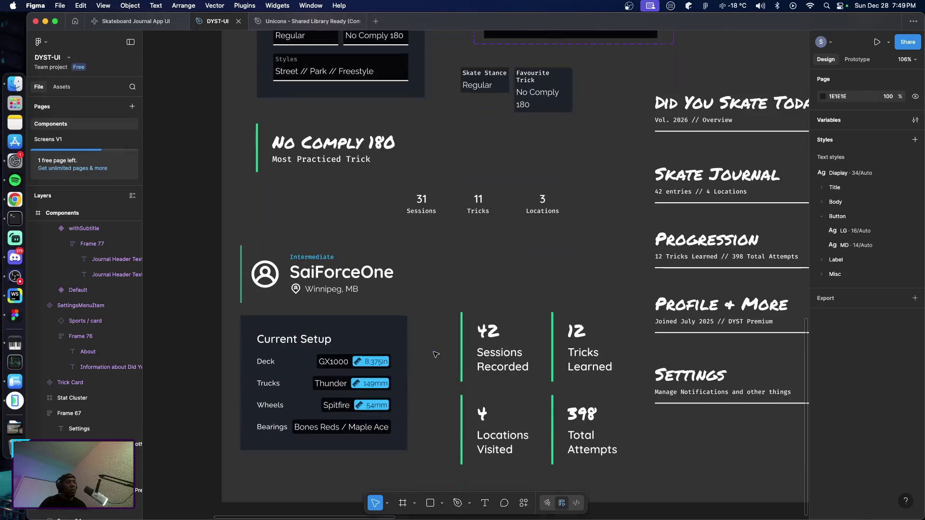
scroll(433, 354, up, 7)
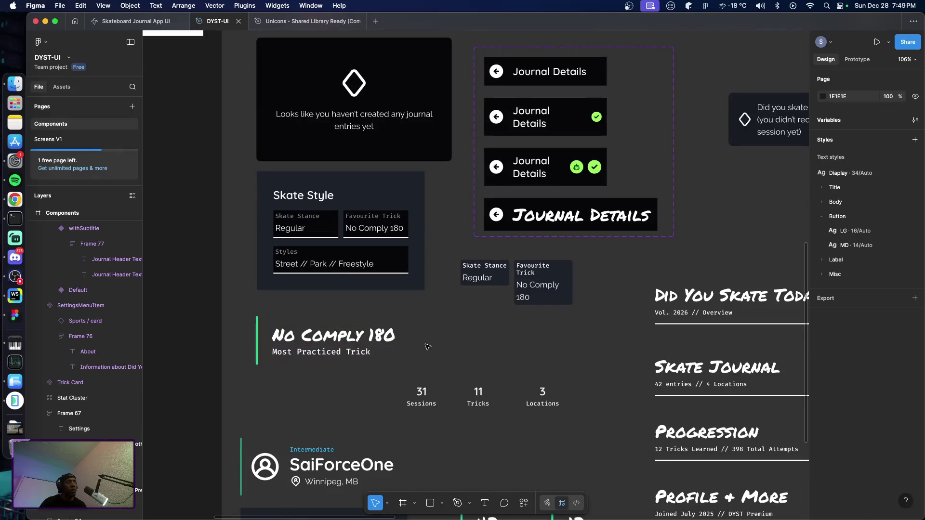
click(370, 336)
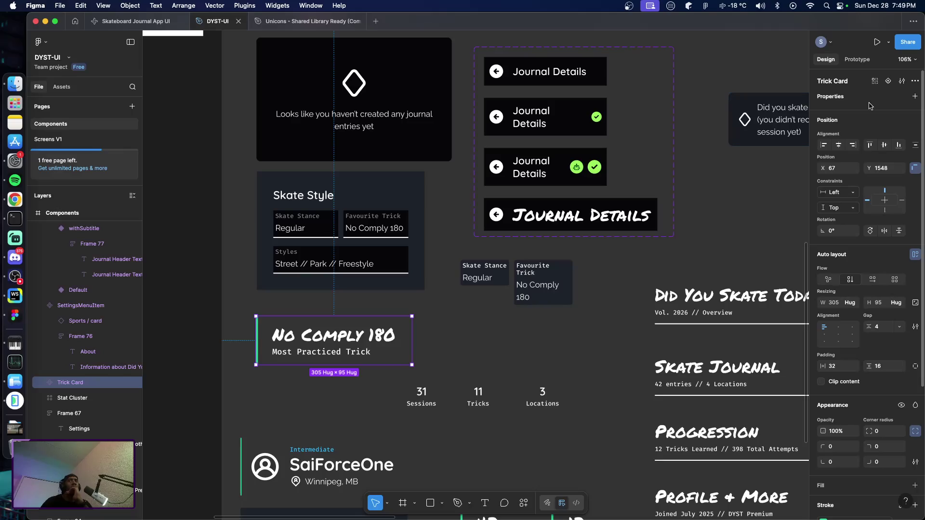
click(889, 82)
Name the new Trick Card variant 'noLabel' and delete its Most Practiced Trick text.
text(No)
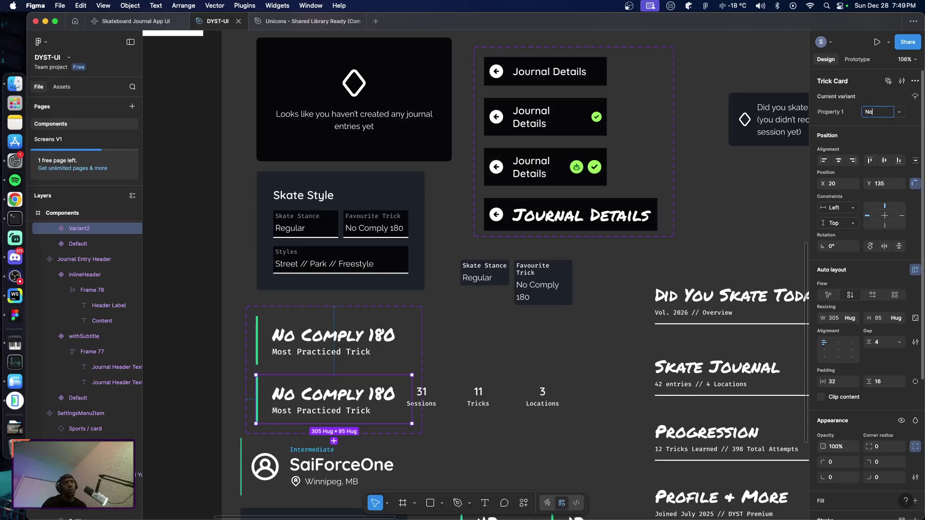
key(BackSpace)
key(BackSpace)
text(no)
key(Return)
scroll(347, 277, down, 5)
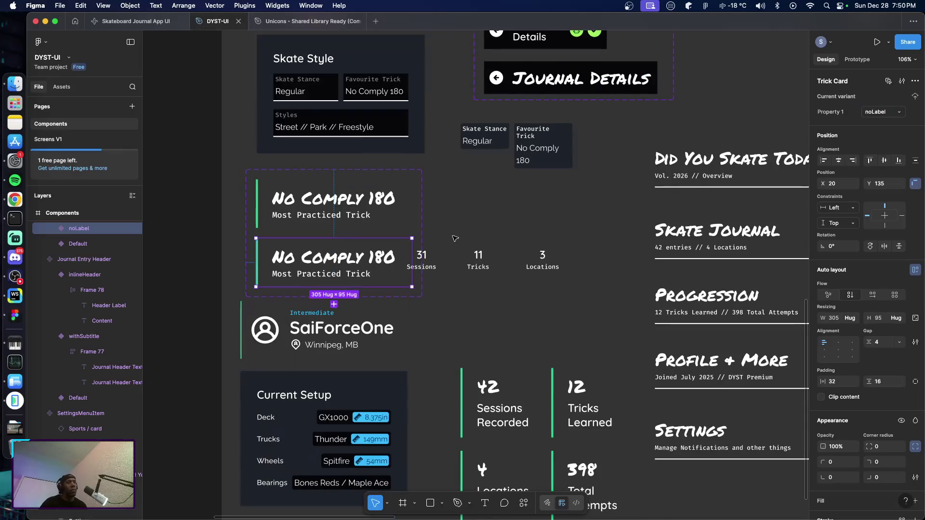
double_click(346, 277)
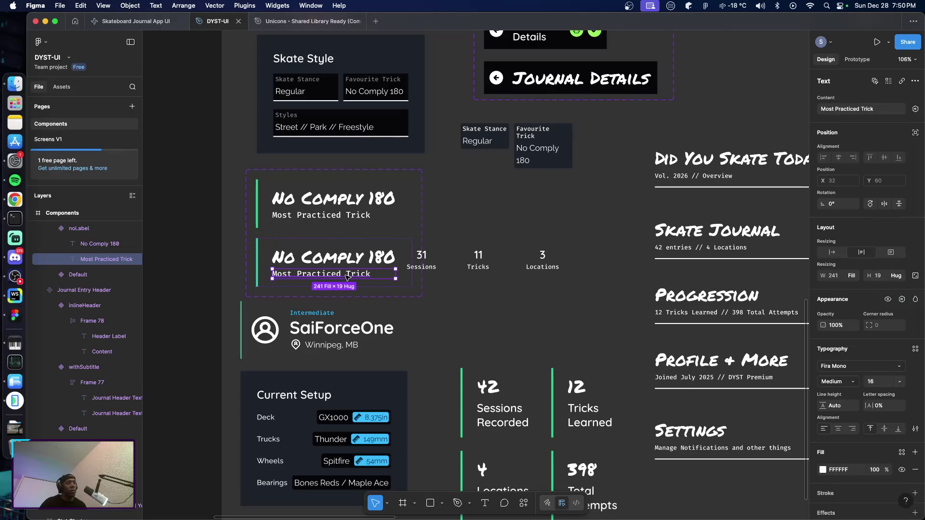
key(Delete)
Move the 31 Sessions, 11 Tricks and 3 Locations stats up and to the right.
click(302, 260)
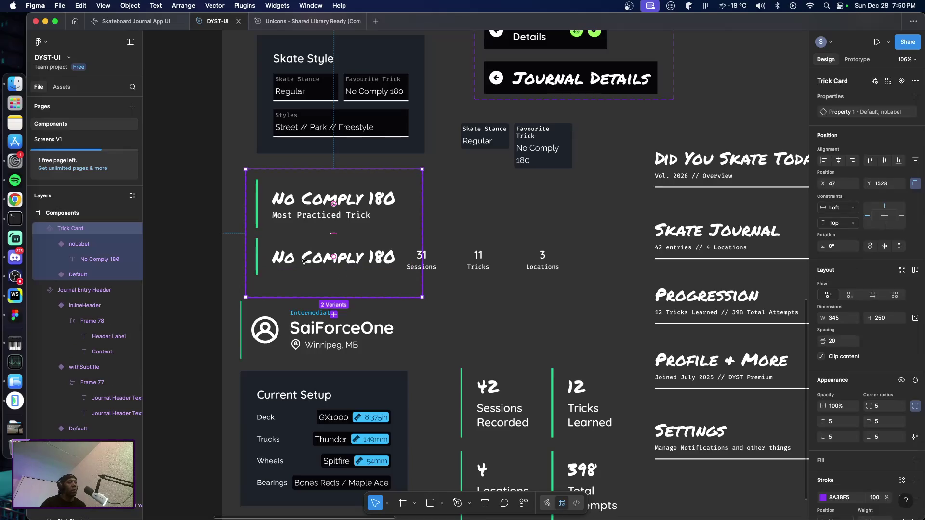
click(460, 317)
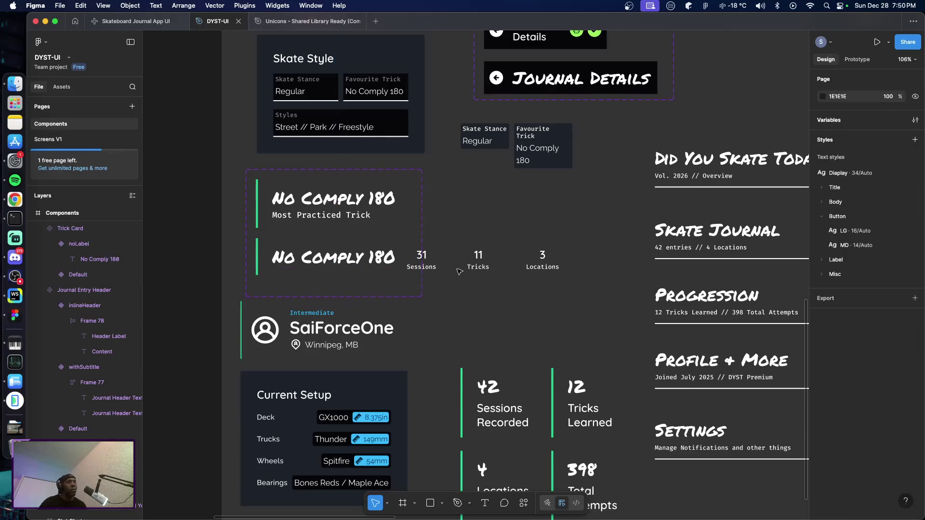
click(421, 258)
shift+click(477, 258)
shift+click(549, 256)
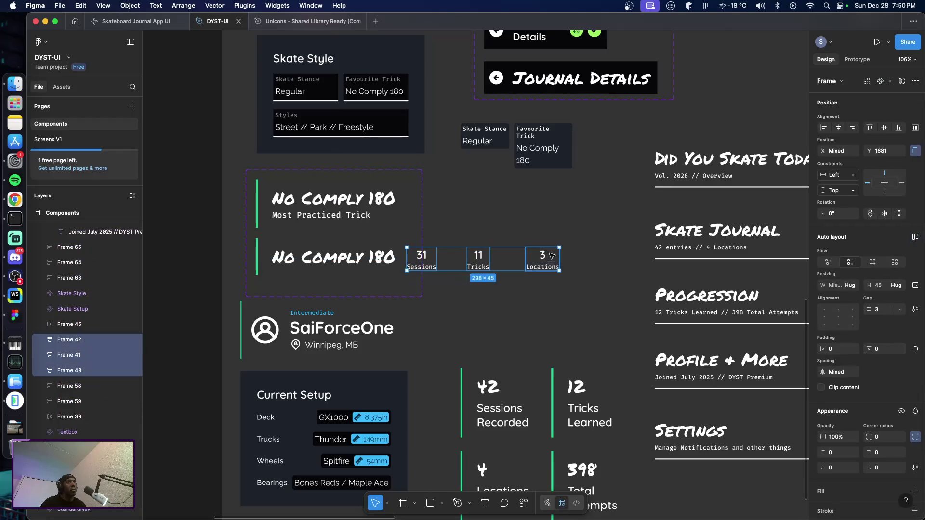
mouse_move(479, 255)
mouse_down()
mouse_move(521, 240)
mouse_move(511, 232)
mouse_up()
click(359, 256)
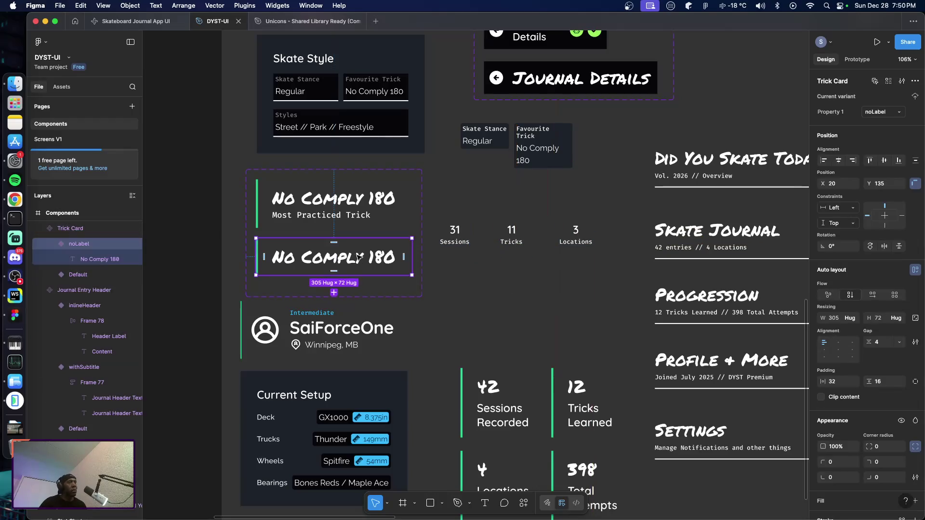
click(461, 282)
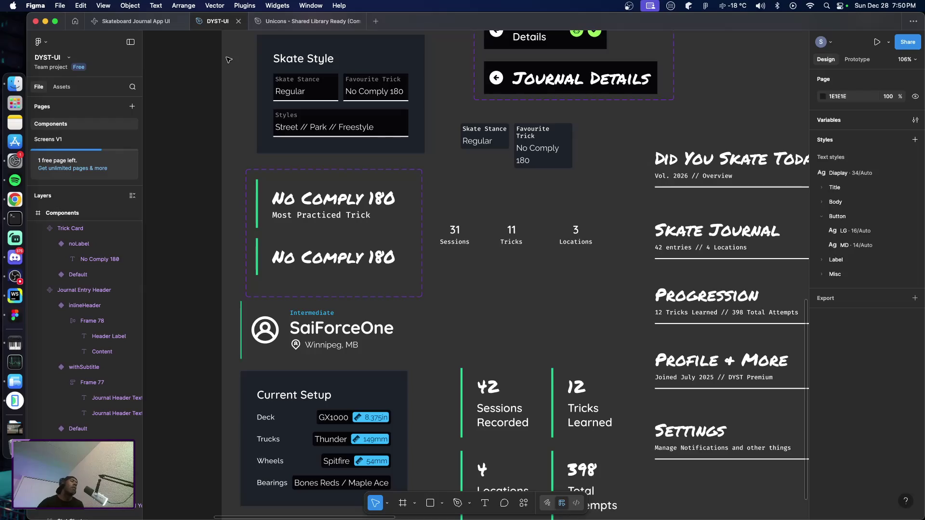
key(super+Tab)
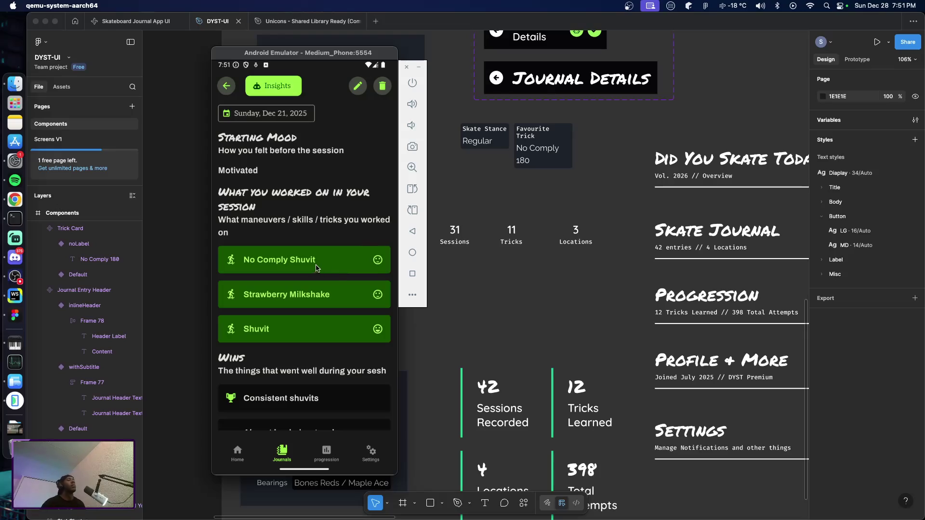
Scroll through the Dec 21, 2025 entry in the emulator to review its tricks, wins and moods.
drag(337, 343, 324, 264)
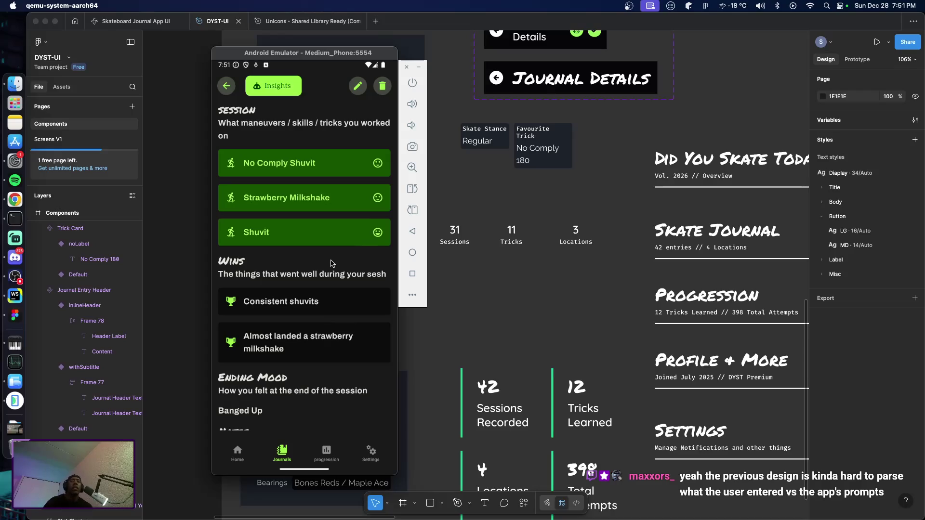
mouse_move(318, 195)
mouse_down()
mouse_move(315, 260)
mouse_move(308, 168)
mouse_move(304, 323)
mouse_up()
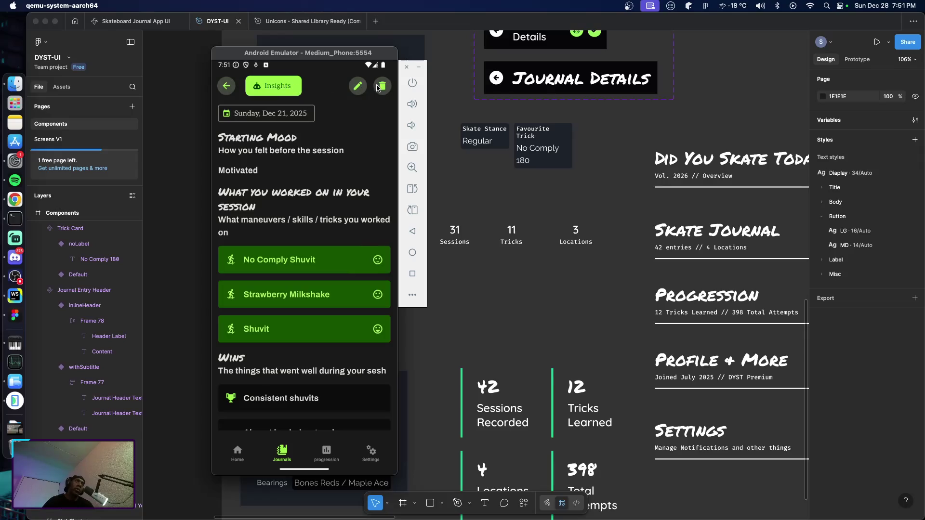
drag(325, 237, 314, 152)
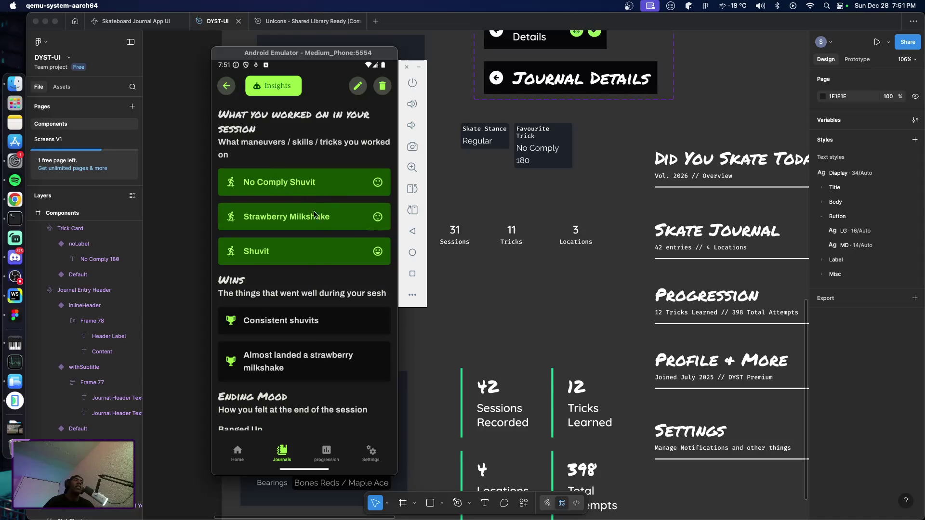
scroll(328, 255, down, 1)
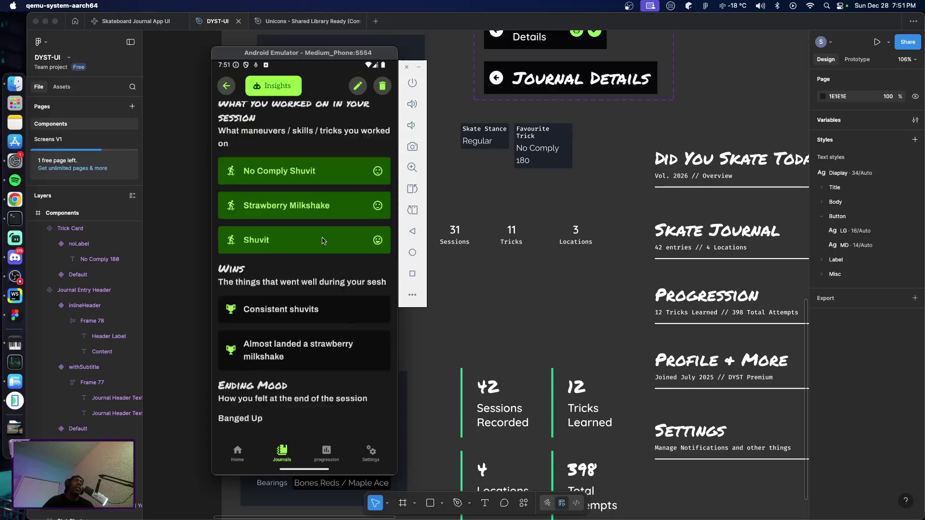
scroll(323, 240, down, 5)
scroll(311, 202, up, 4)
scroll(311, 217, up, 5)
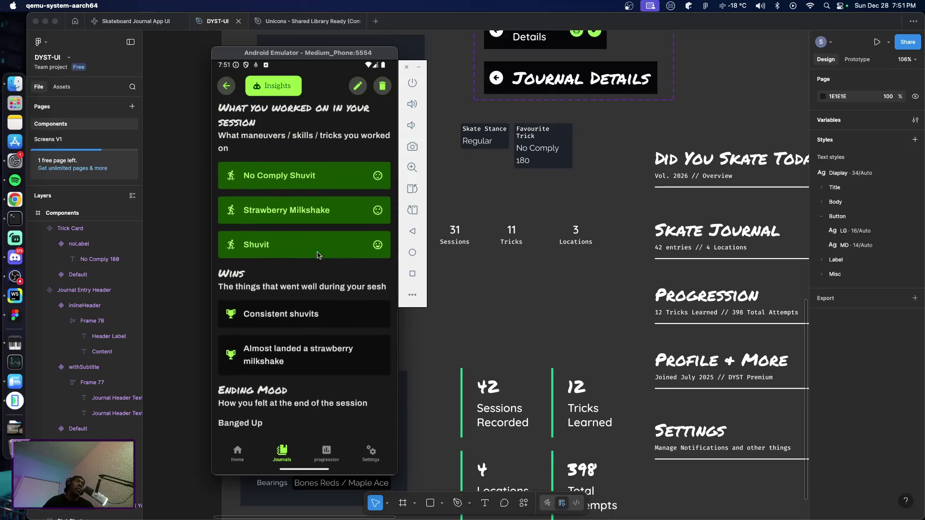
scroll(322, 271, up, 5)
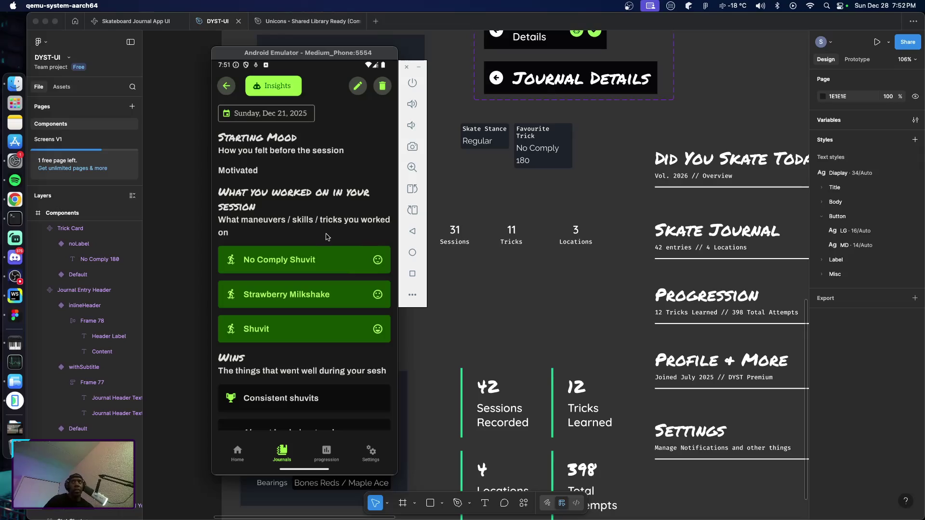
Open and close the No Comply Shuvit trick details in the emulator, then bring Figma forward.
click(318, 268)
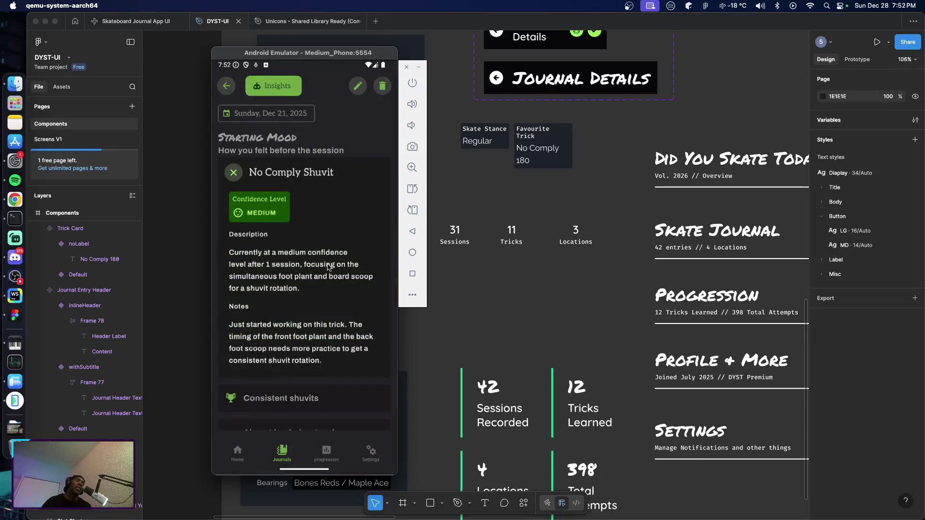
click(235, 174)
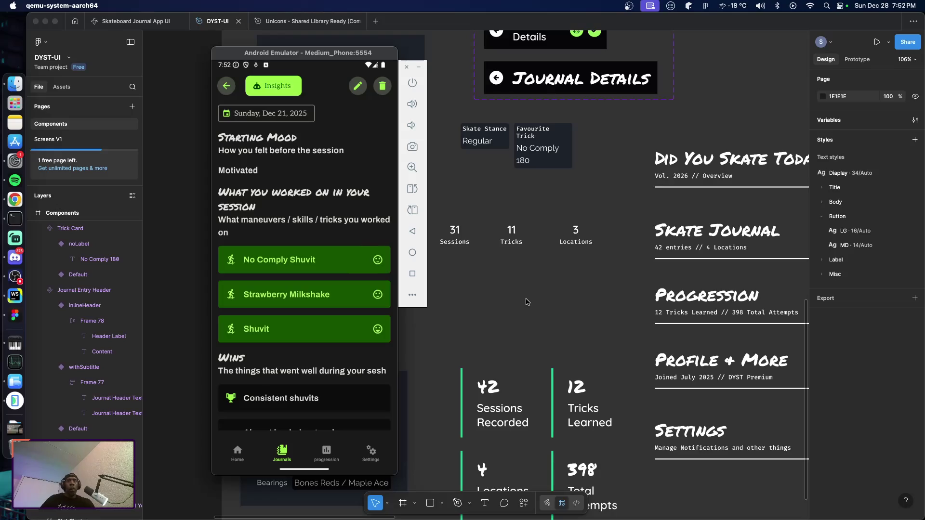
click(527, 302)
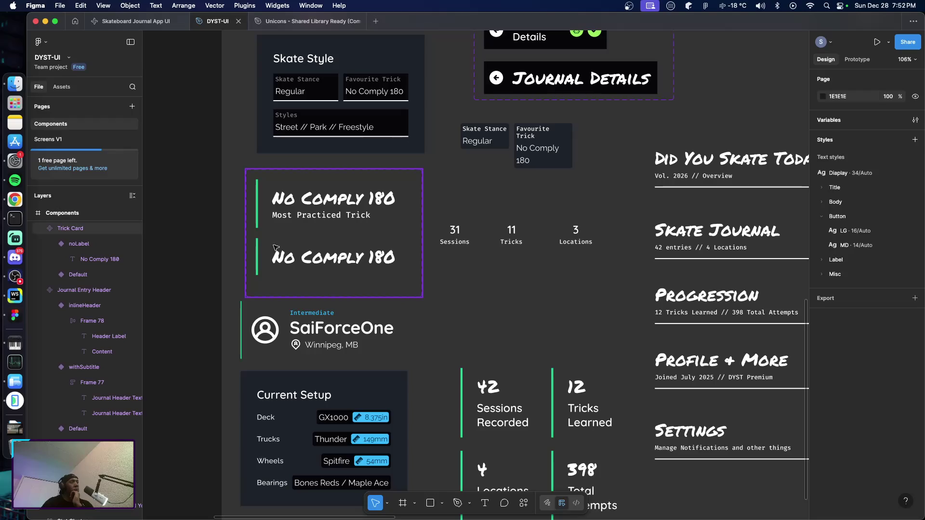
Paste the noLabel No Comply 180 Trick Card into Journal – Entry Details below the Tricks header.
click(312, 262)
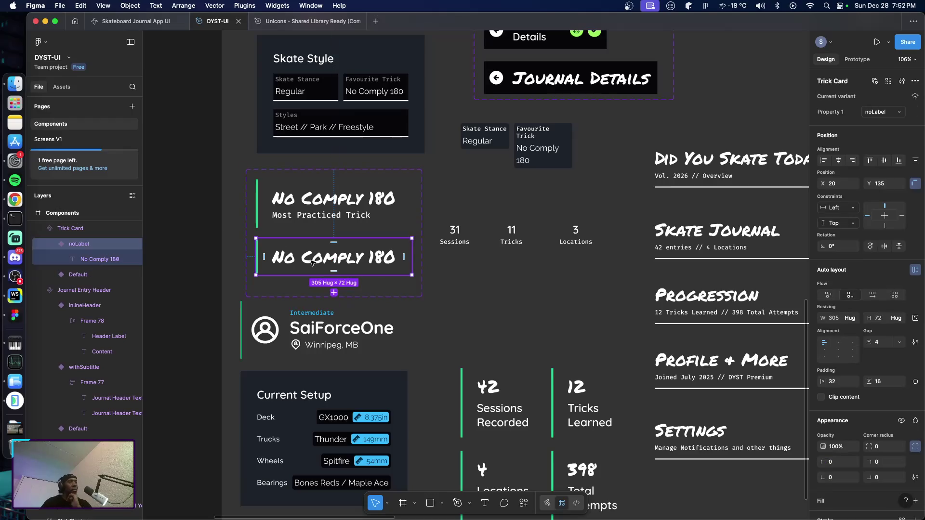
click(530, 323)
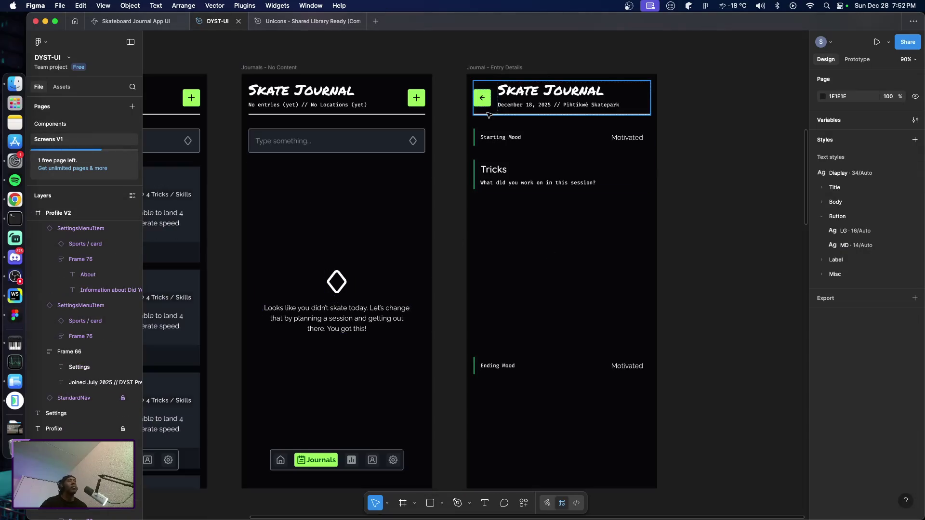
click(501, 71)
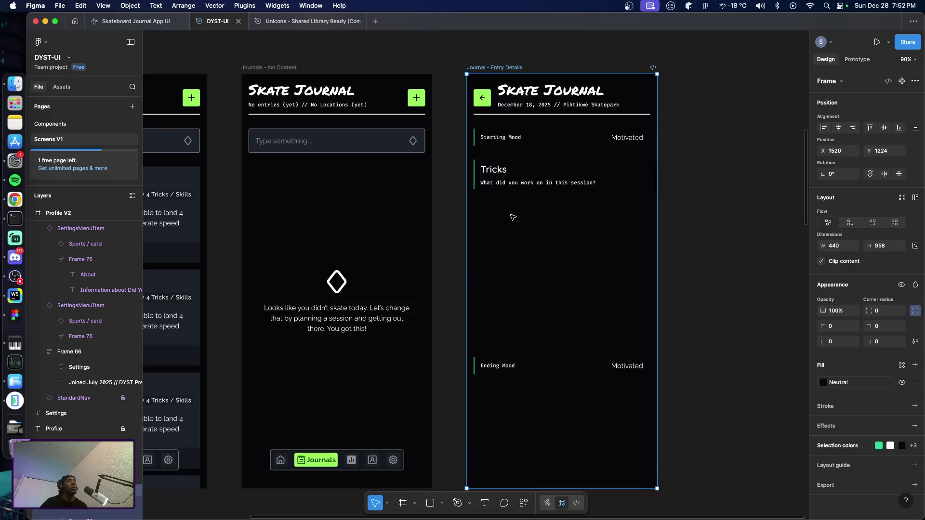
key(Escape)
click(500, 69)
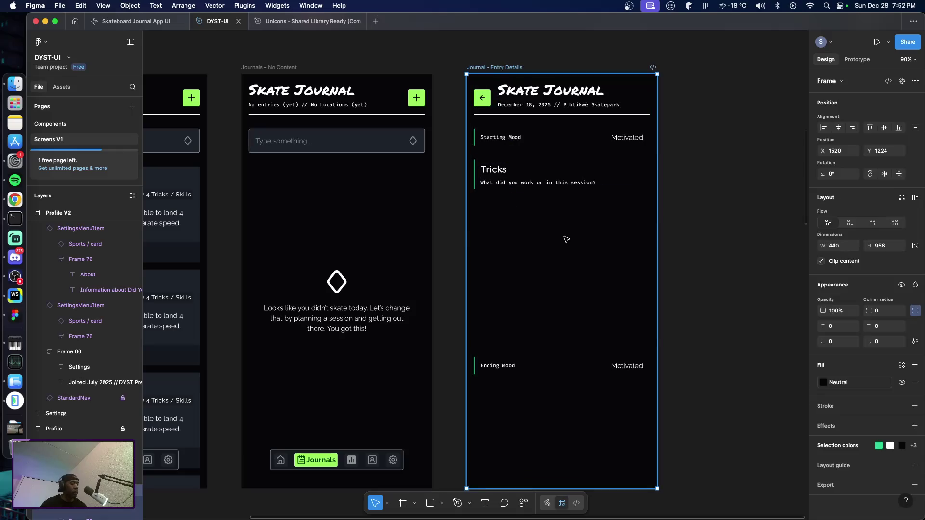
key(ctrl+v)
drag(524, 155, 523, 221)
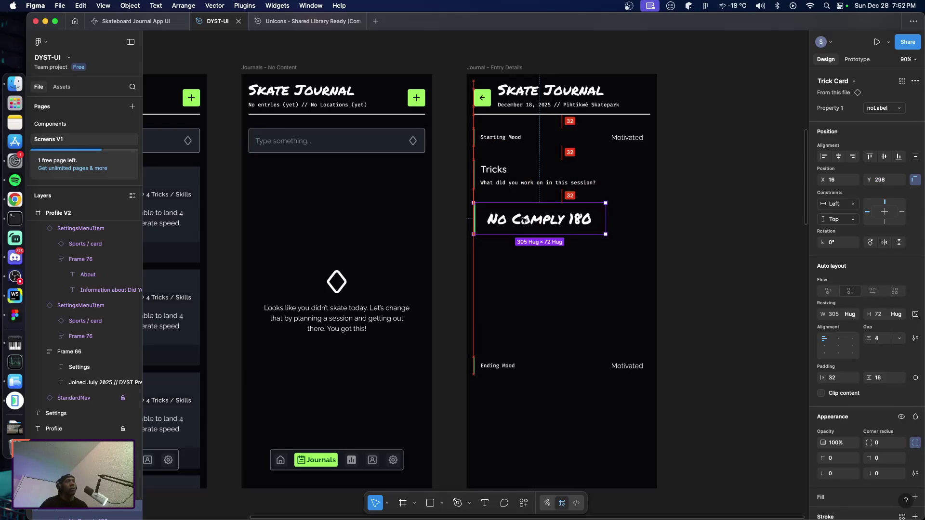
click(532, 304)
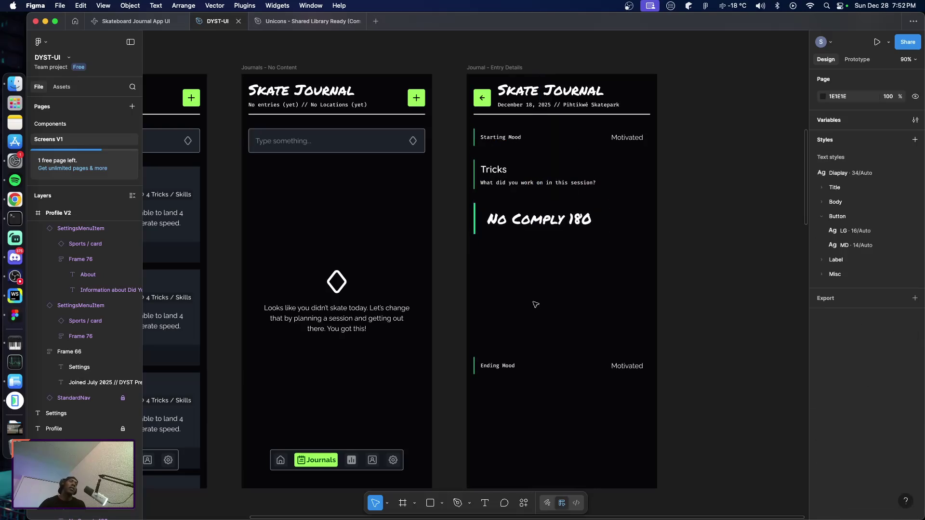
click(483, 184)
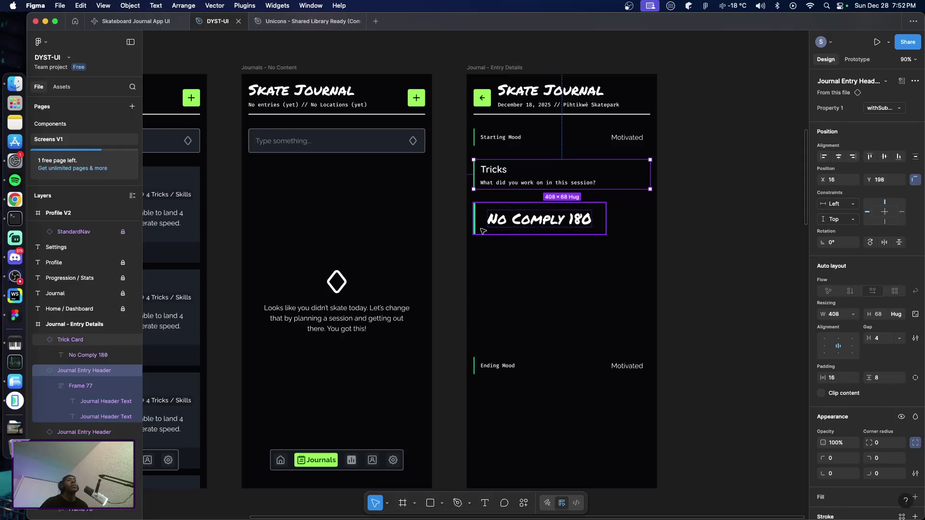
click(489, 254)
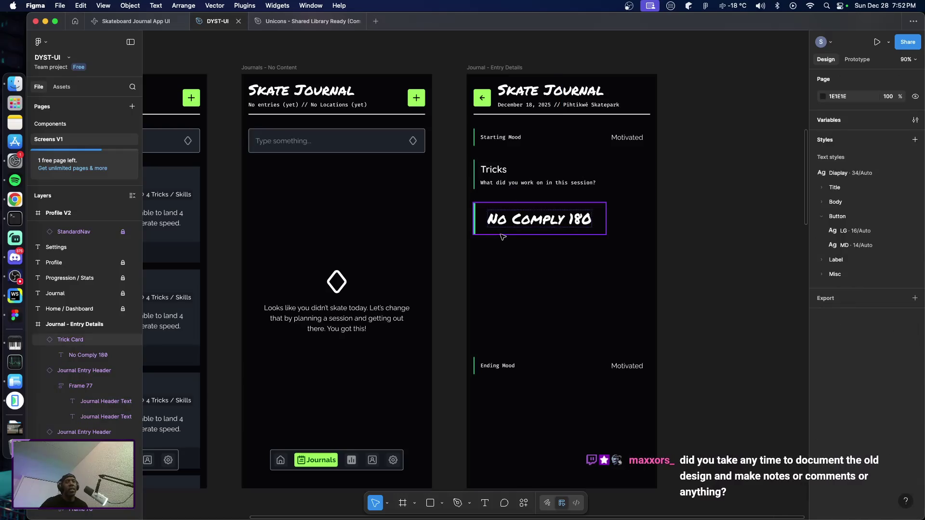
click(477, 225)
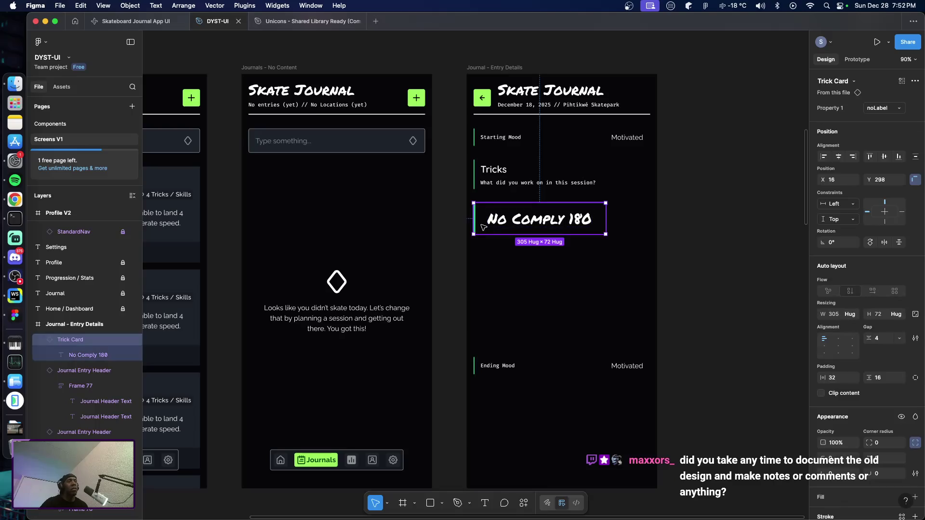
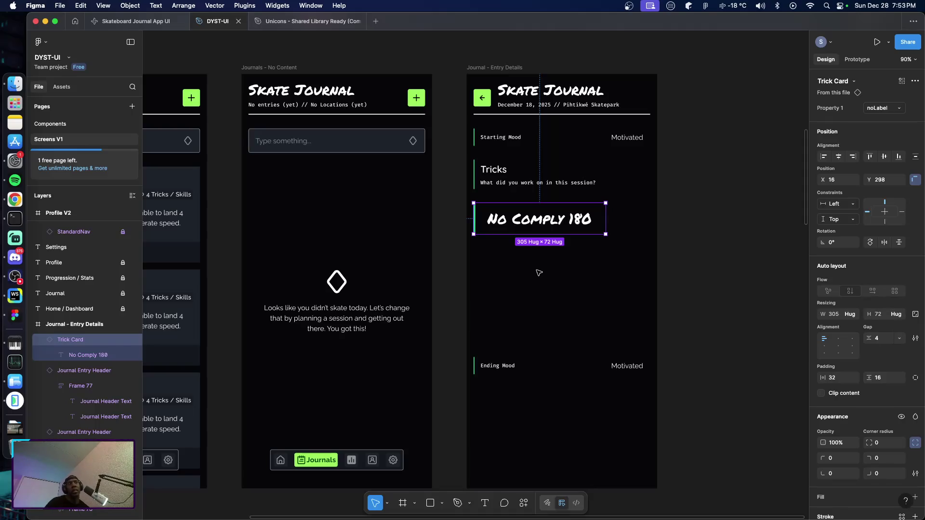
Inspect the Tricks header on the entry details screen.
click(538, 272)
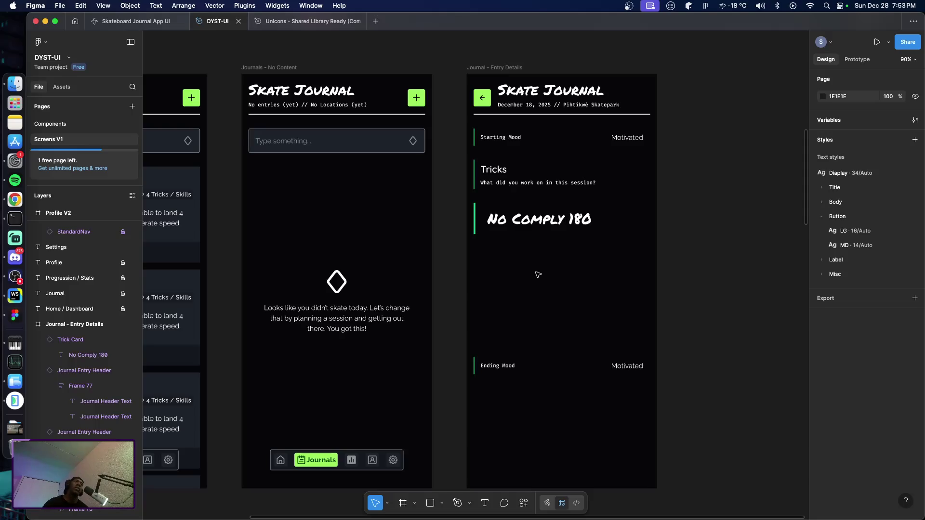
click(501, 188)
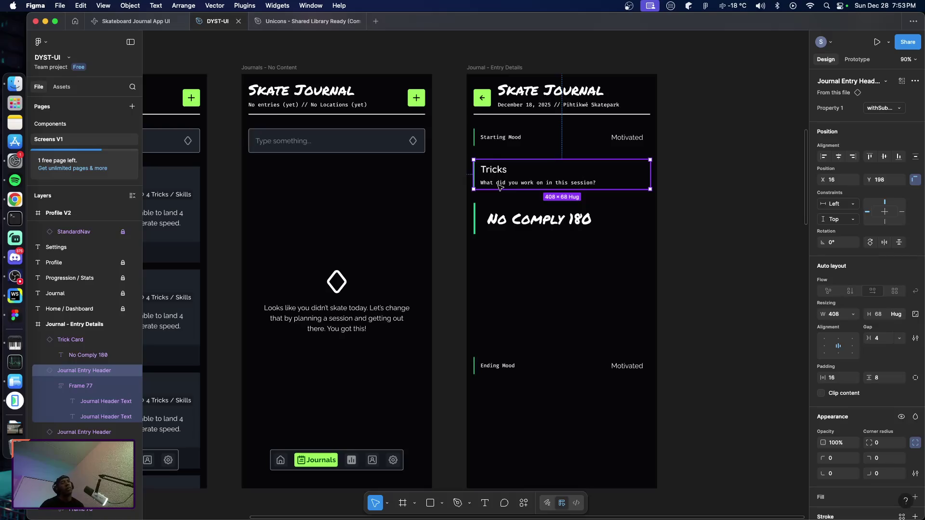
click(516, 260)
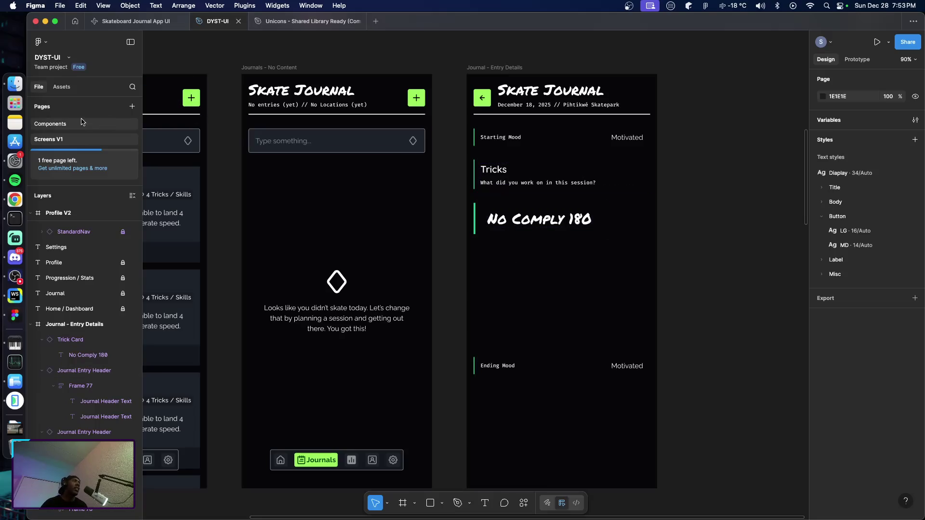
On the Components page, limit the withSubtitle header variant's stroke to the bottom edge.
click(50, 123)
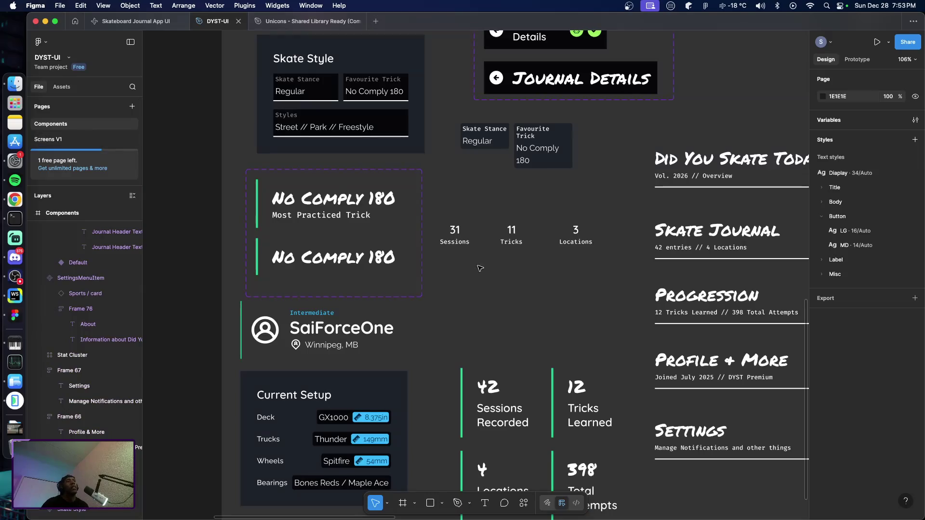
scroll(483, 277, up, 5)
scroll(485, 284, up, 3)
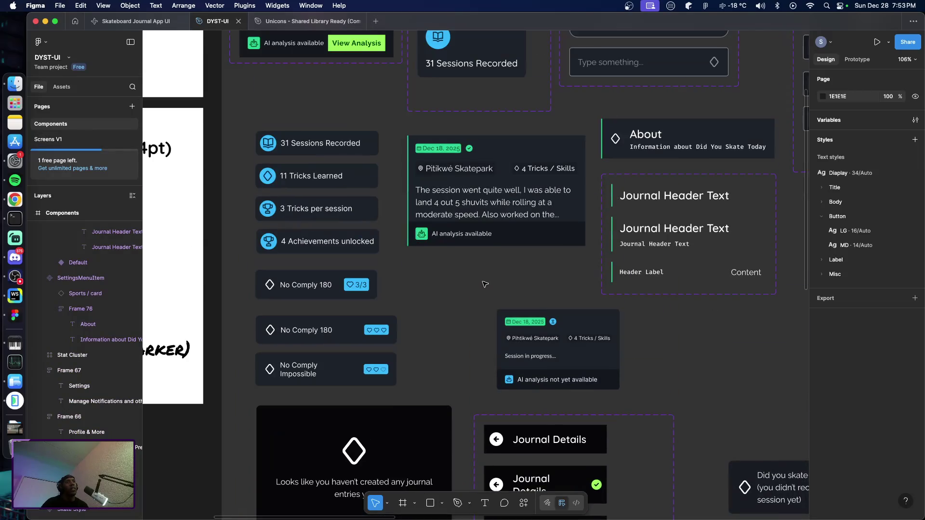
double_click(678, 230)
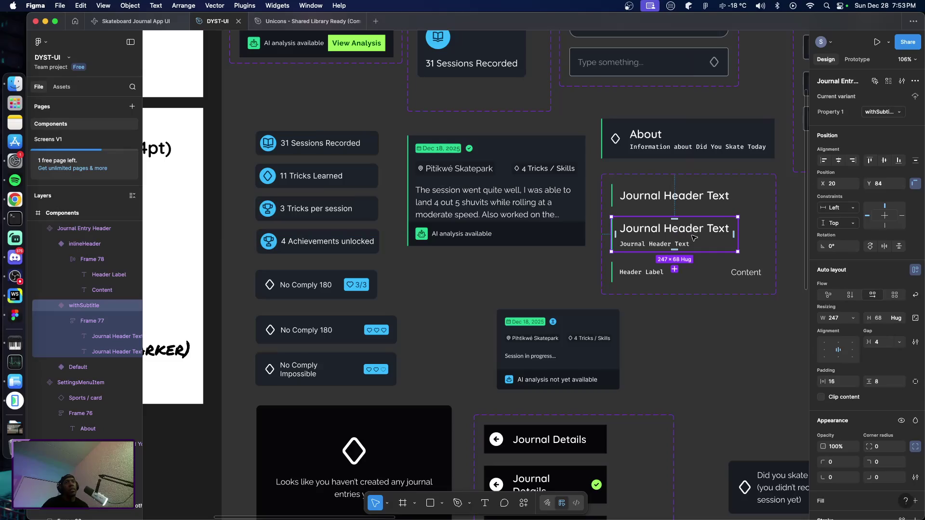
scroll(879, 375, down, 3)
scroll(879, 375, down, 2)
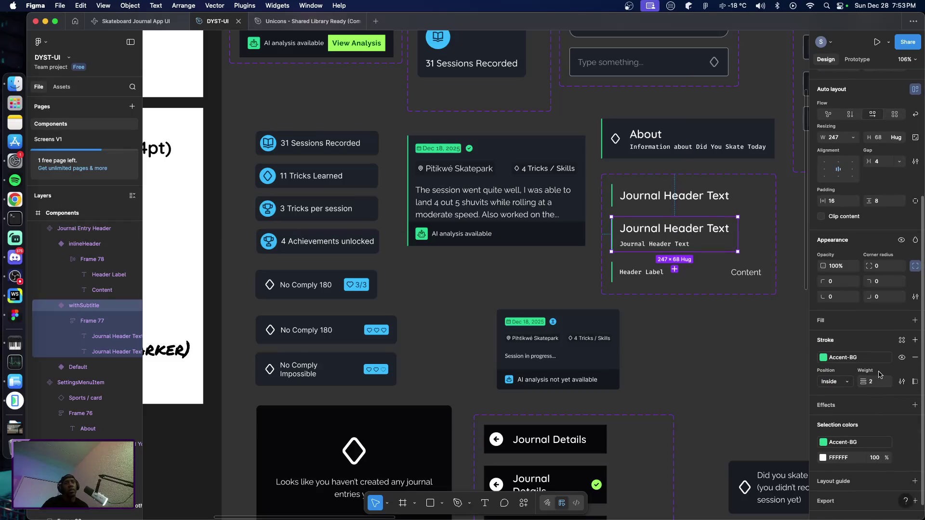
click(914, 382)
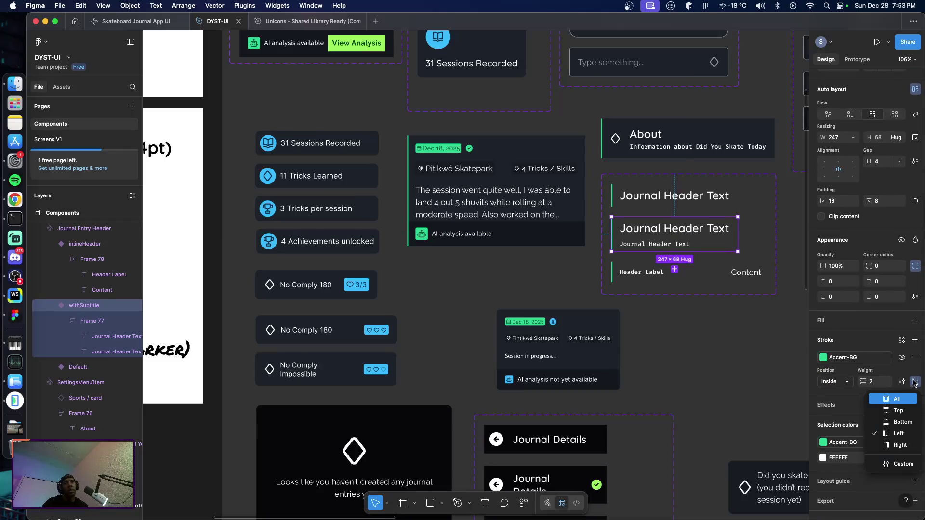
click(899, 425)
Move the Default header variant's stroke to the bottom edge only.
click(674, 196)
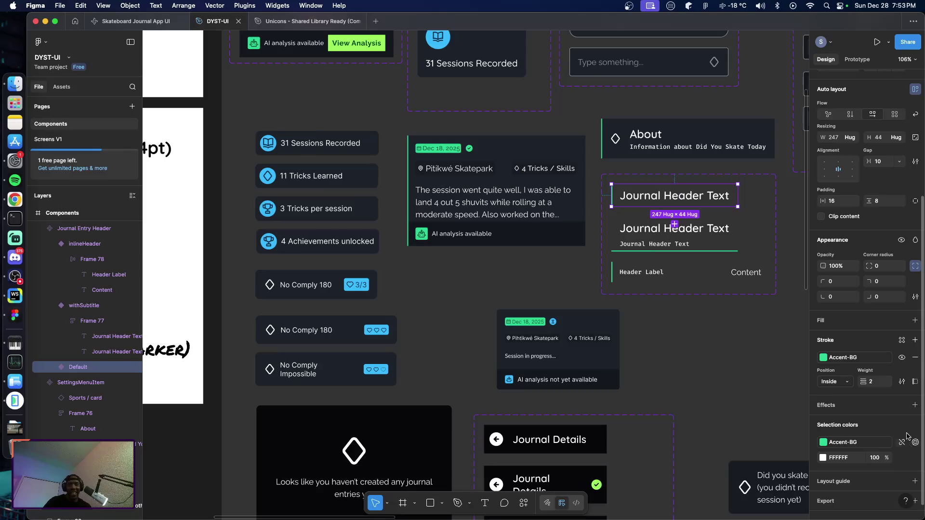
scroll(907, 448, down, 2)
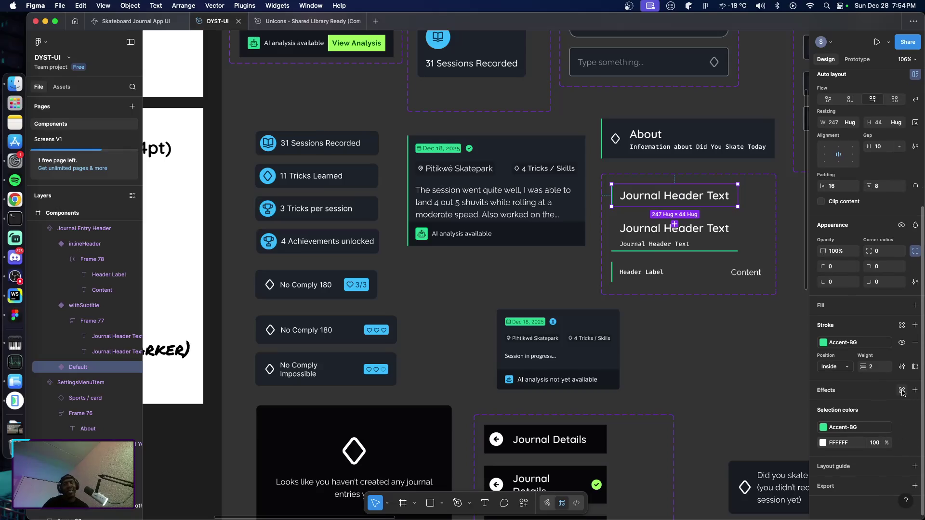
click(914, 367)
click(901, 407)
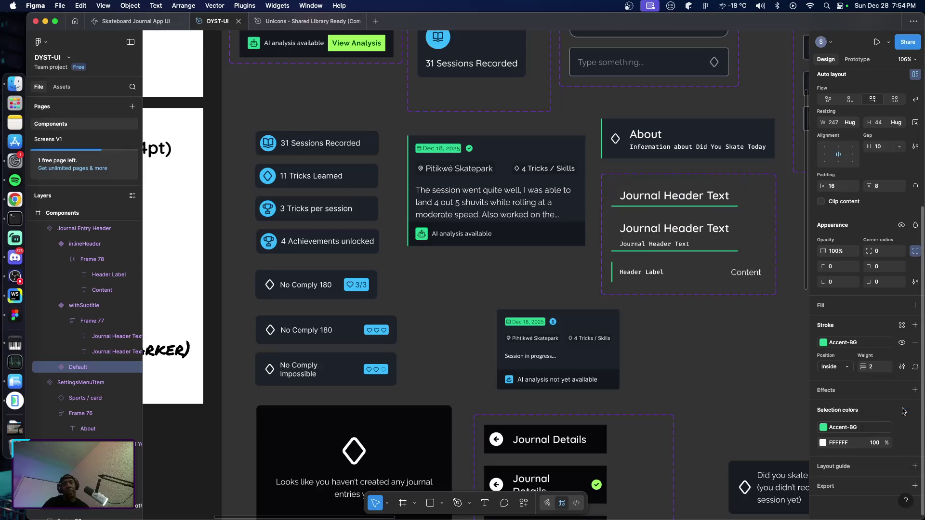
Reselect the withSubtitle variant and switch its auto layout to per-side padding.
click(656, 276)
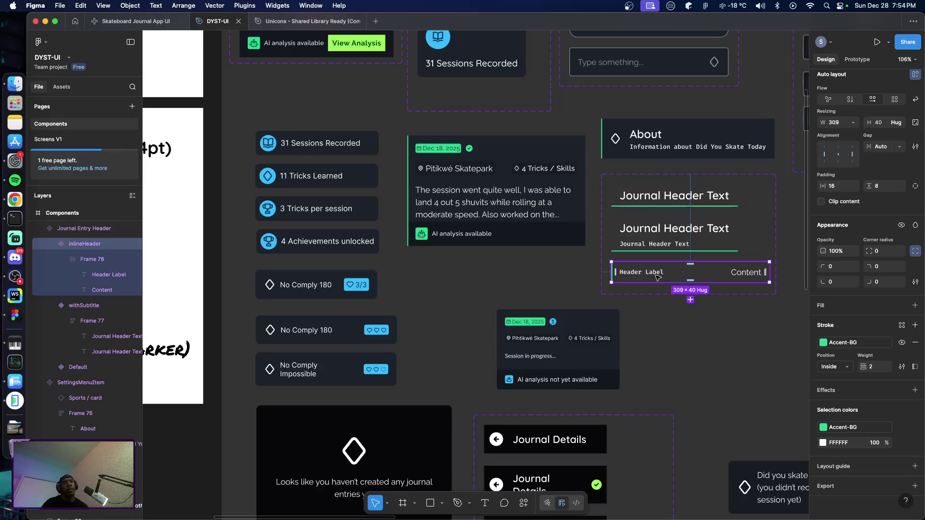
click(708, 333)
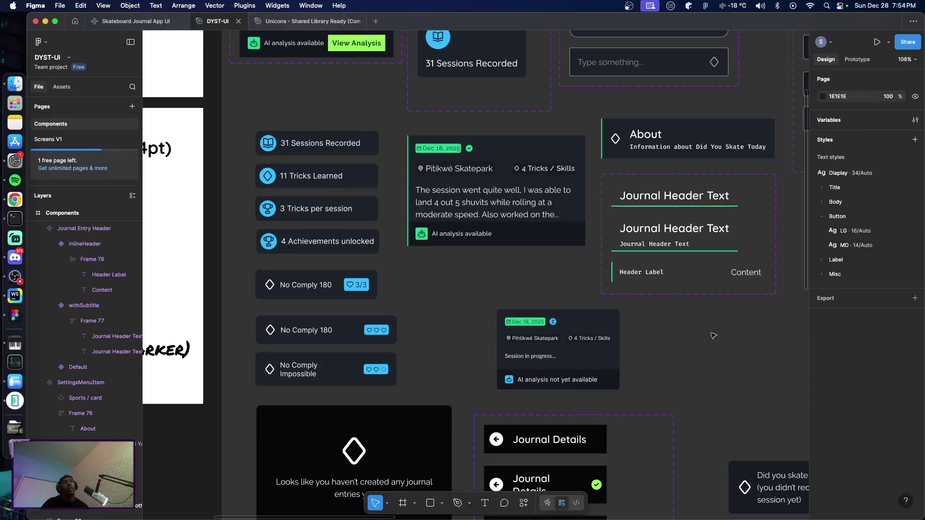
click(645, 246)
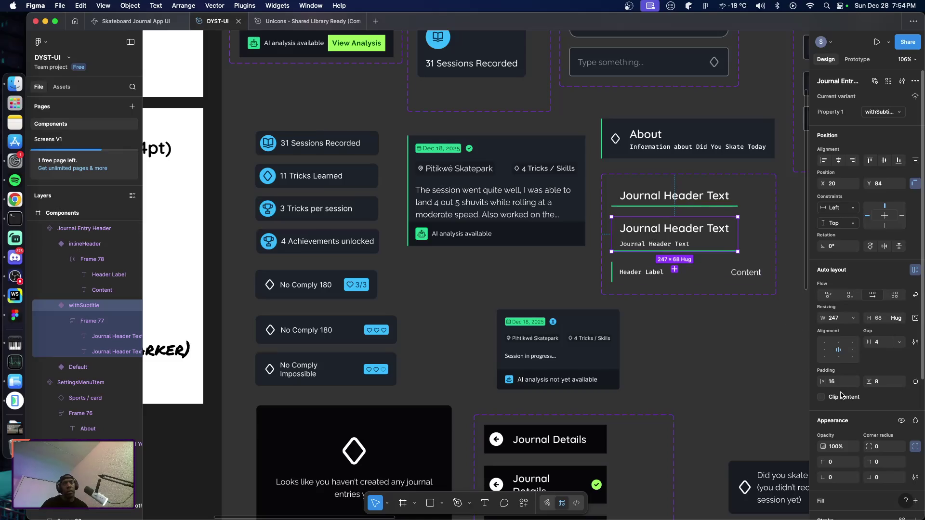
click(915, 382)
Set the left padding to 0 on both the withSubtitle and Default header variants.
click(839, 385)
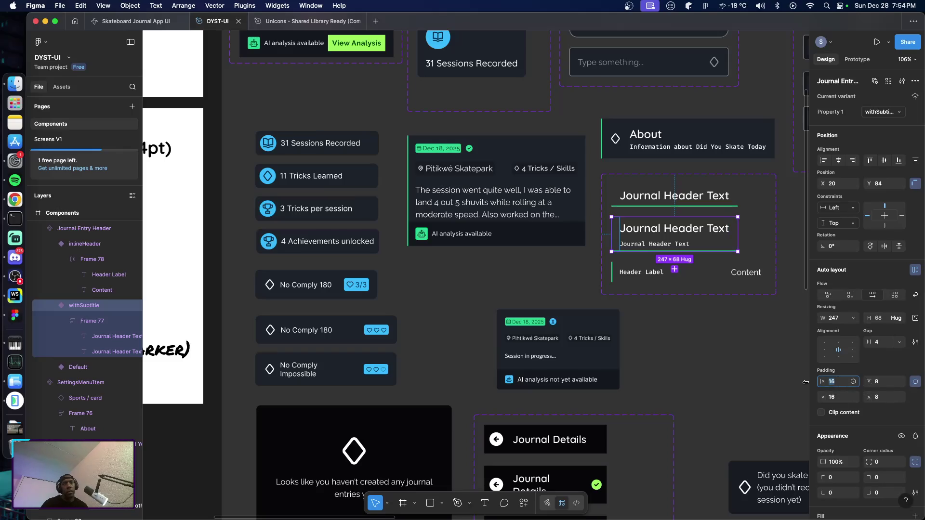
text(0)
key(Return)
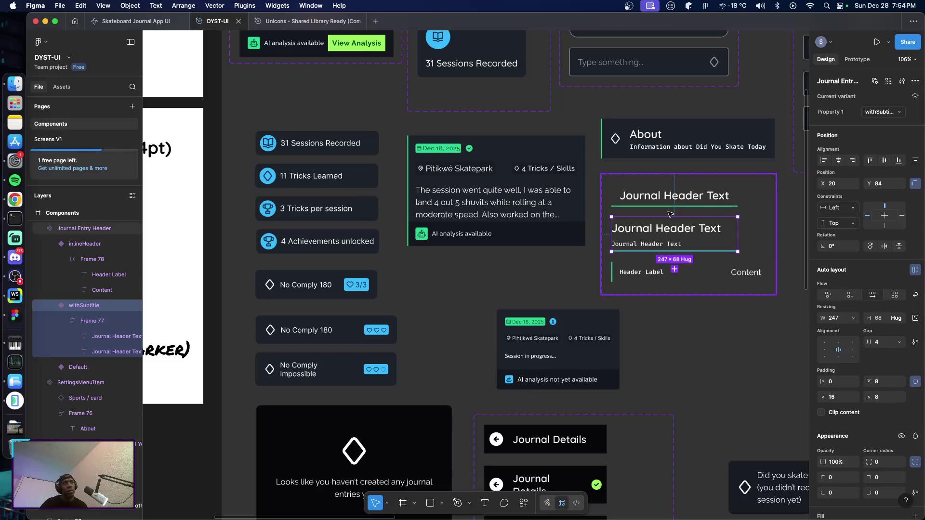
click(645, 201)
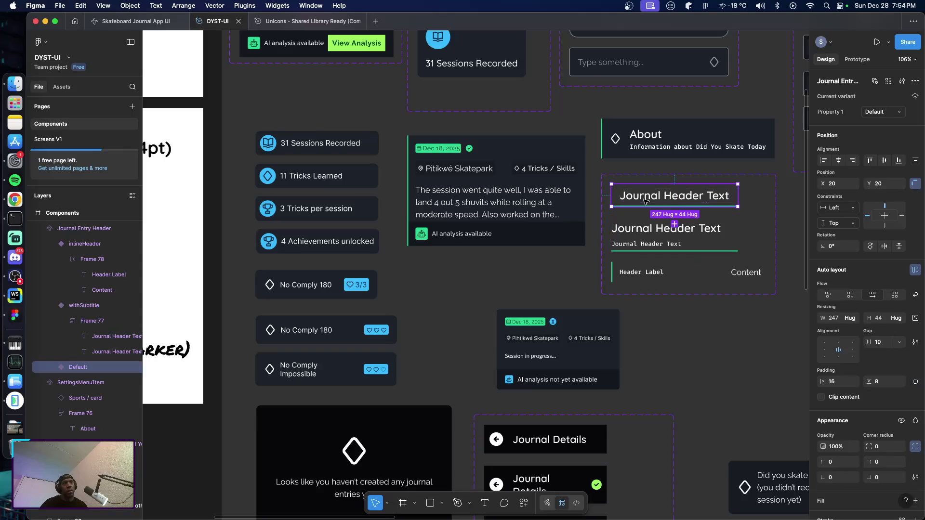
click(836, 384)
text(0)
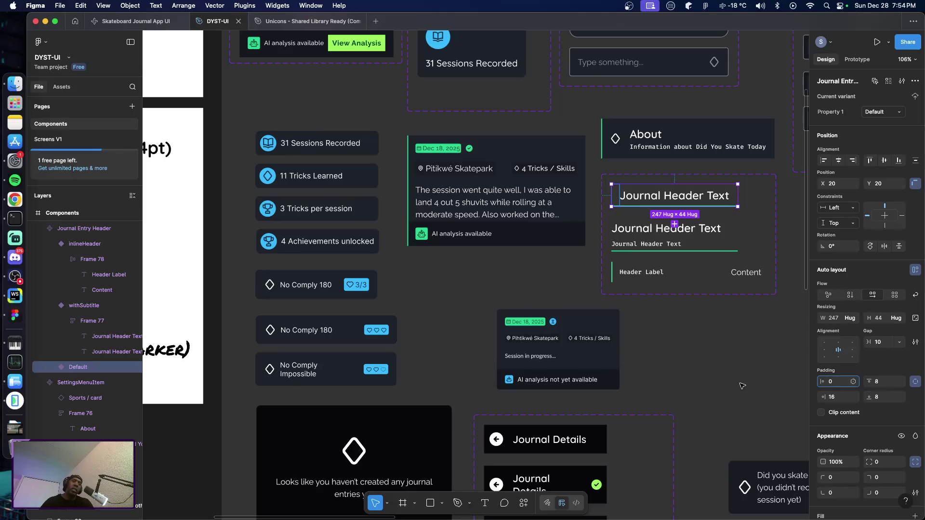
key(Return)
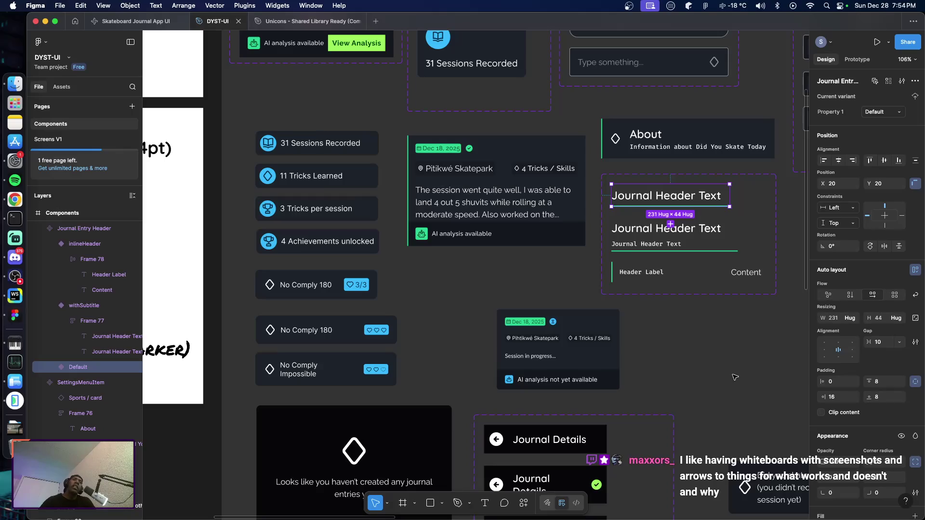
click(728, 362)
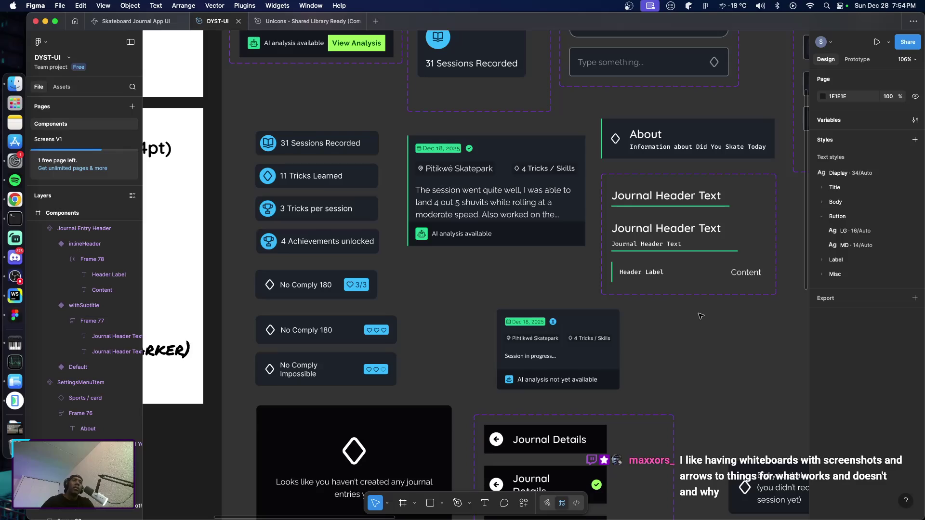
click(636, 276)
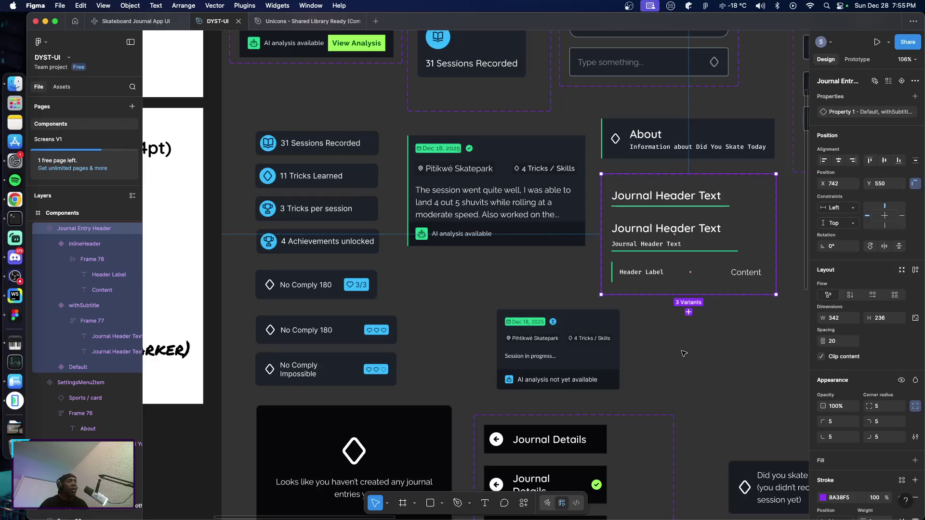
key(super+Tab)
key(super+shift+Tab)
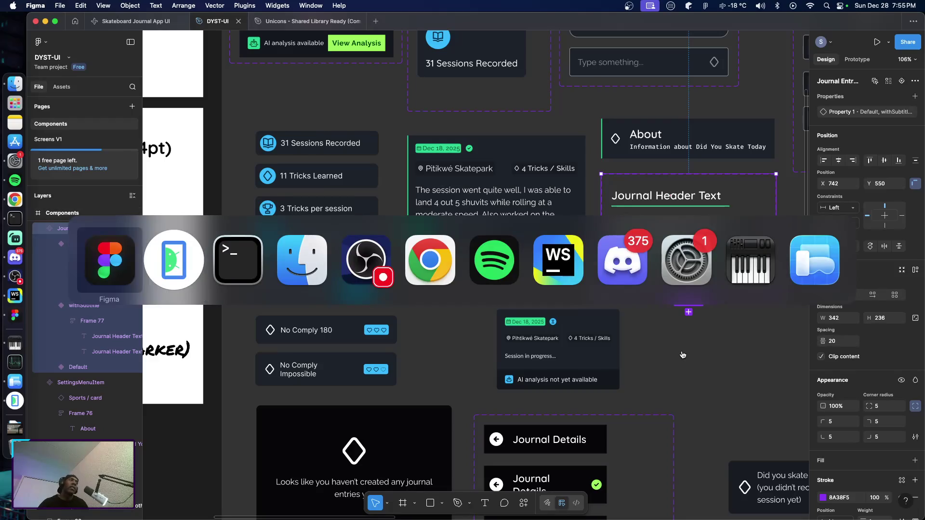
click(685, 363)
click(50, 139)
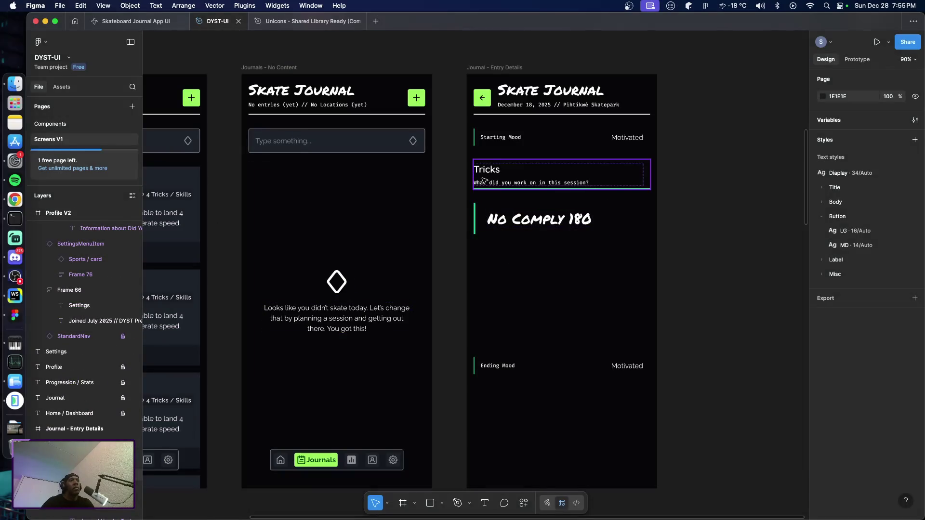
click(527, 185)
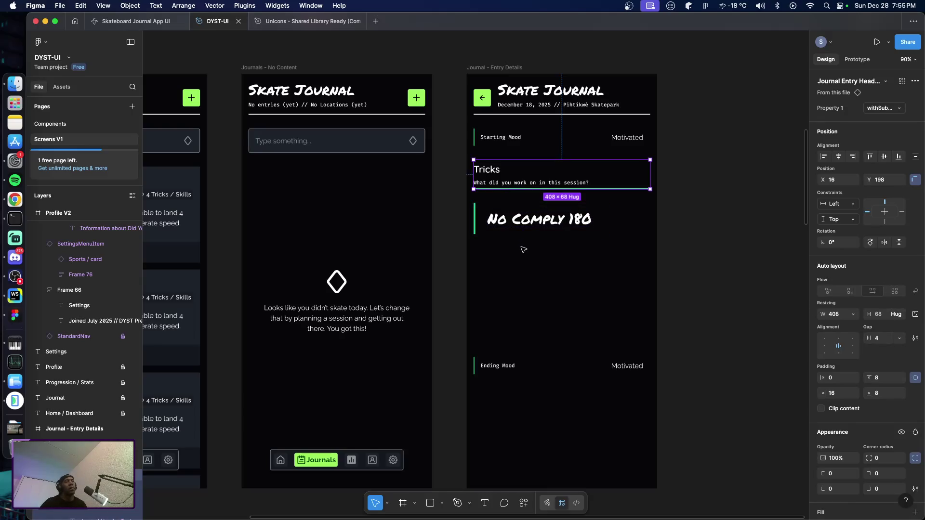
click(680, 254)
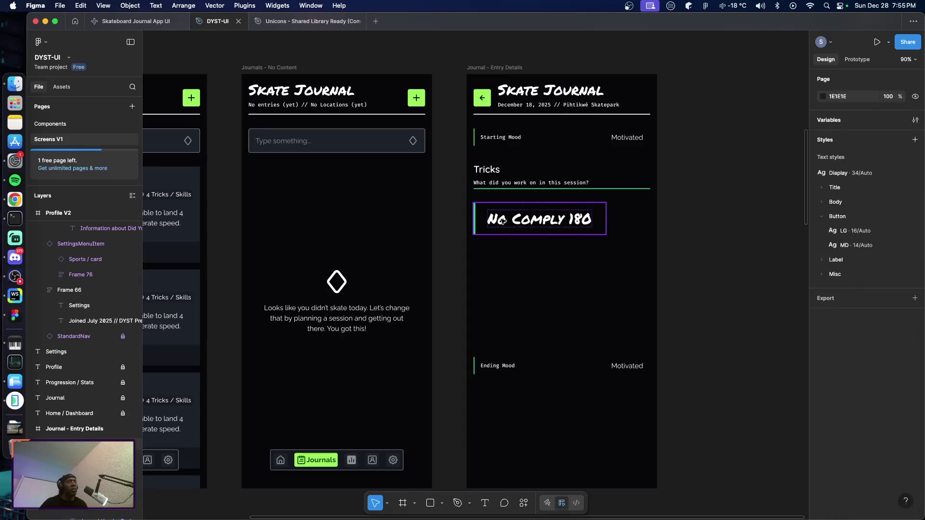
click(64, 125)
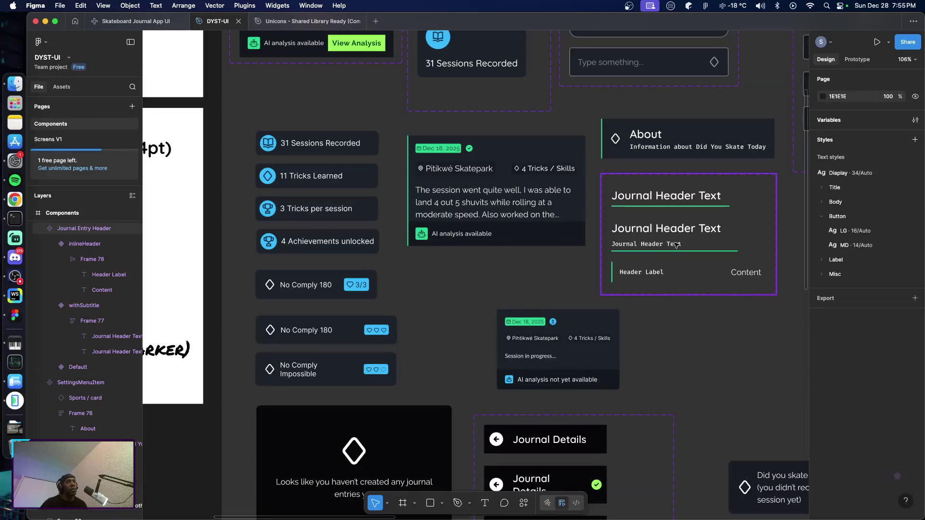
Set the withSubtitle variant's bottom padding to 12.
click(676, 244)
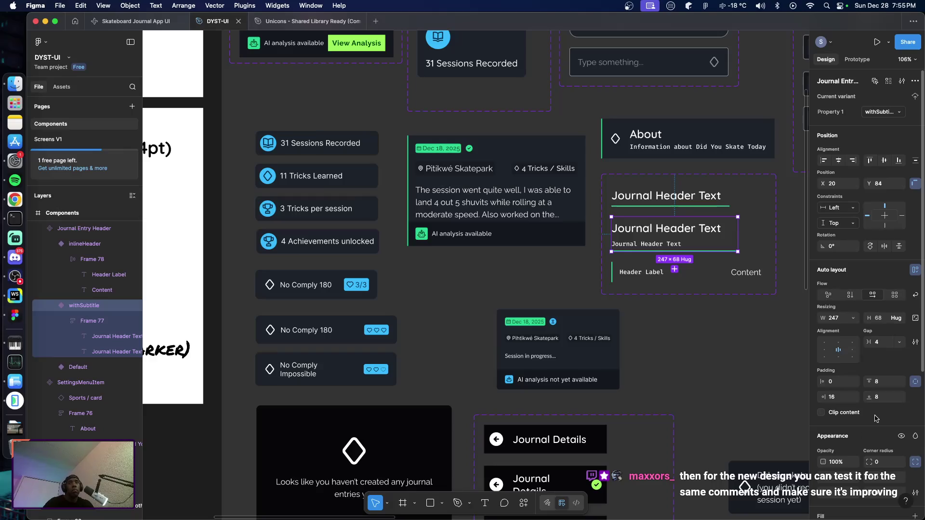
click(884, 398)
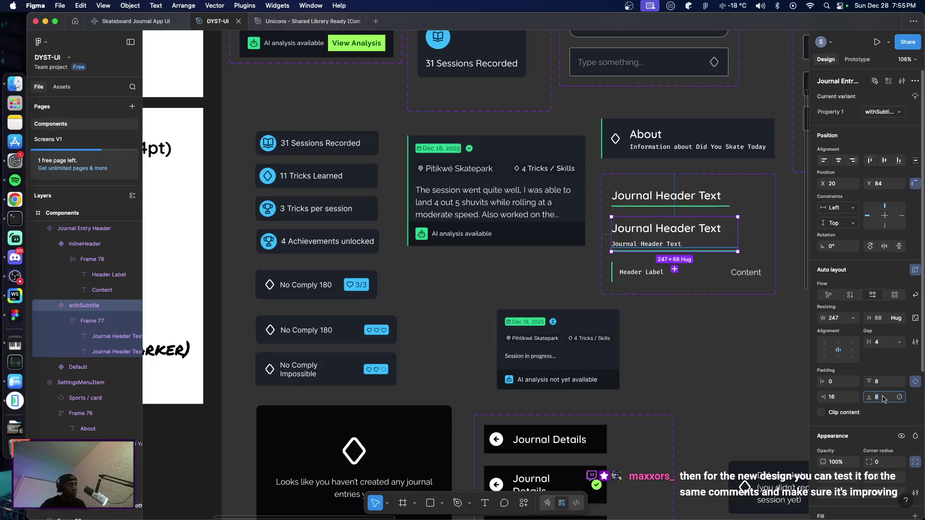
text(16)
key(Return)
click(688, 330)
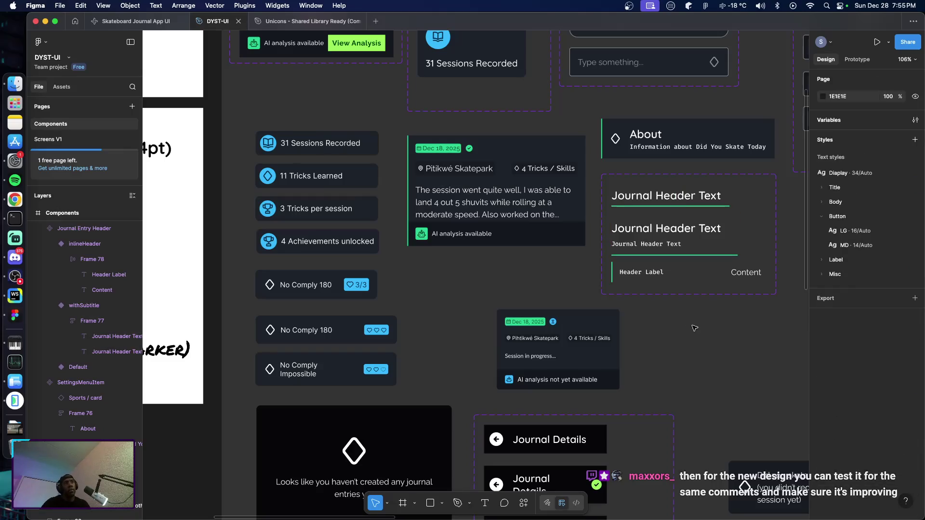
click(661, 248)
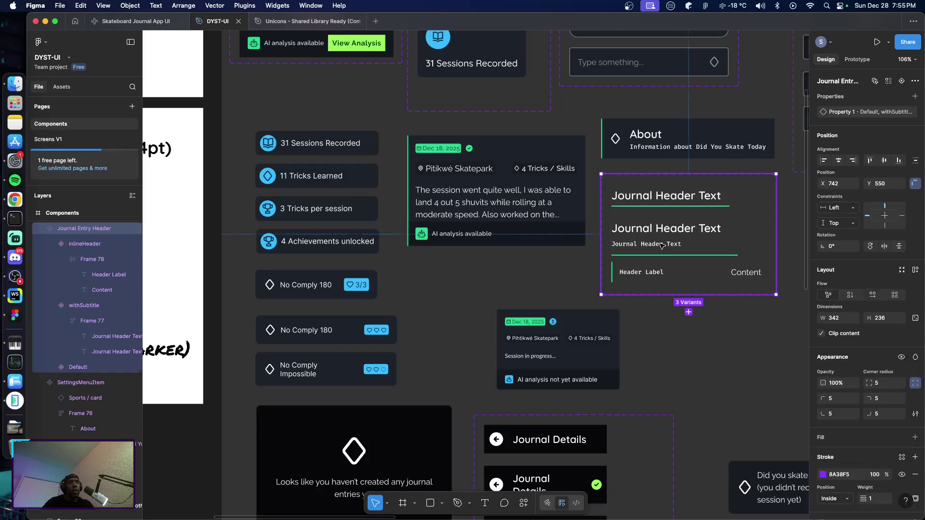
click(879, 399)
text(12)
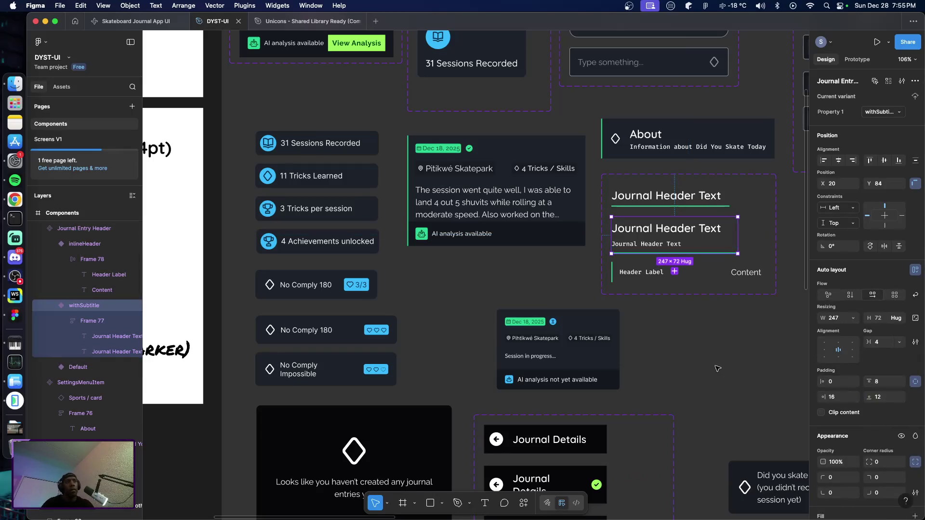
key(Escape)
Change withSubtitle's inner frame underline from green Accent-BG to white Text-Default.
click(683, 243)
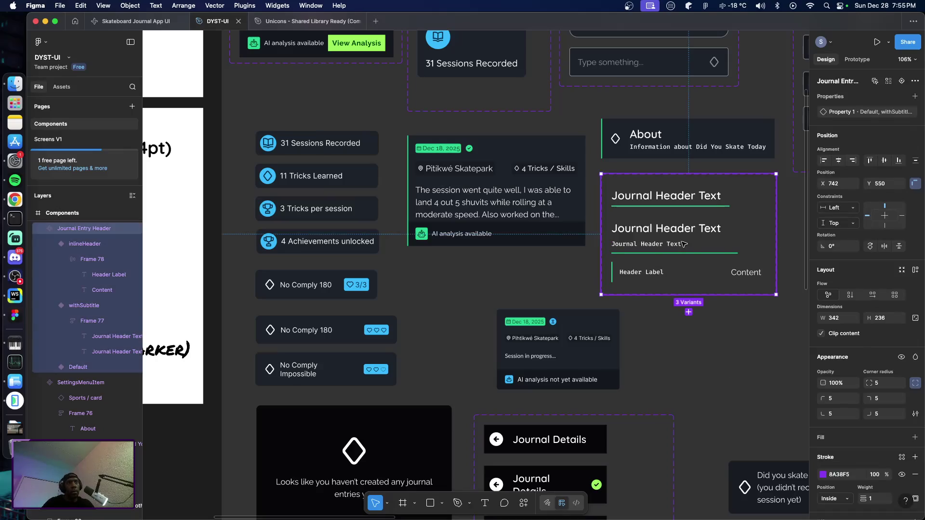
double_click(684, 244)
scroll(846, 395, down, 5)
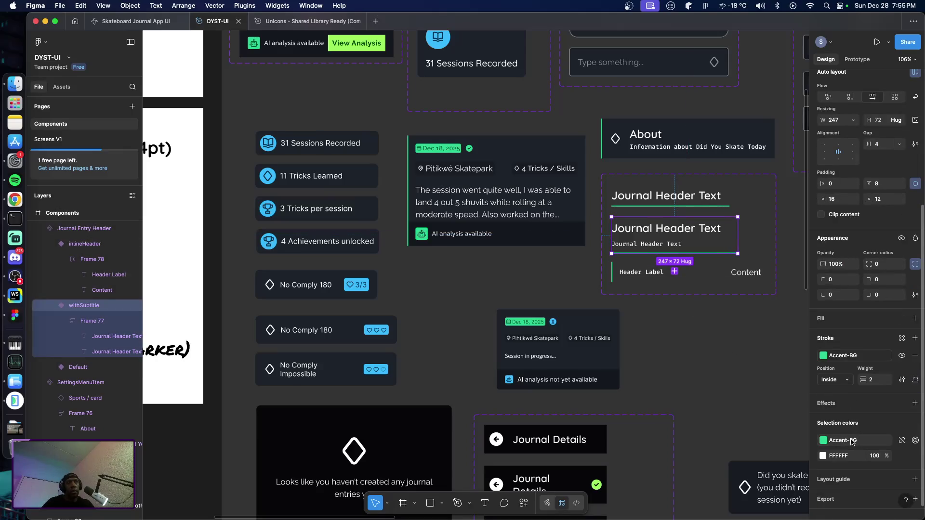
click(850, 440)
scroll(744, 465, down, 3)
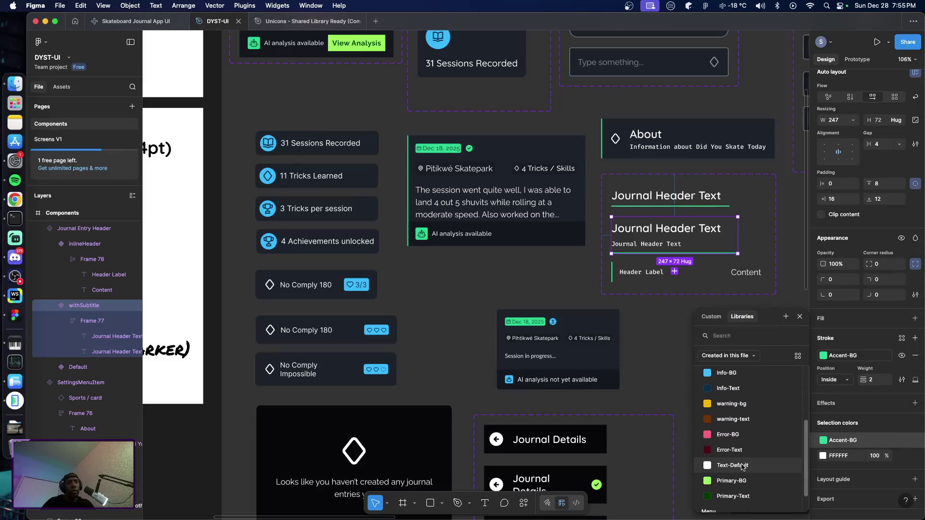
click(718, 422)
click(666, 325)
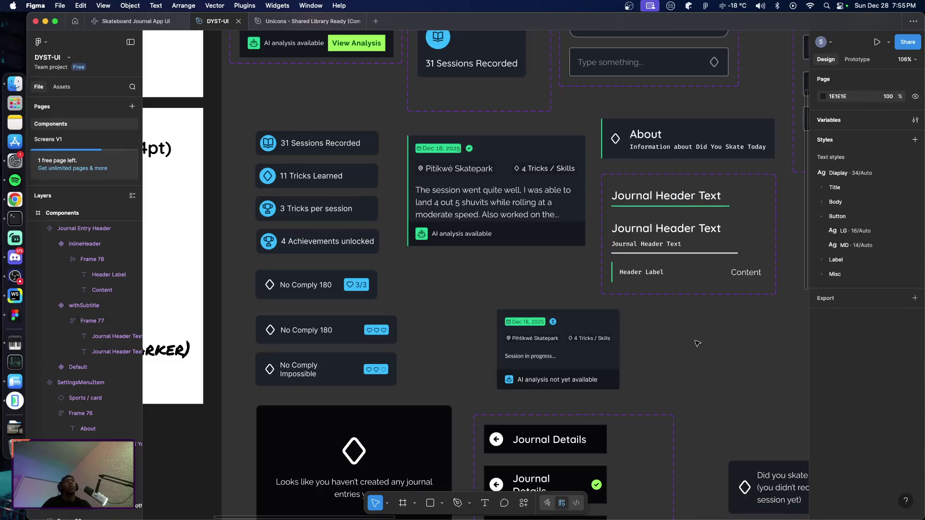
Swap the Default variant's green accent for the white Text-Default style.
click(667, 208)
click(667, 208)
scroll(854, 419, down, 1)
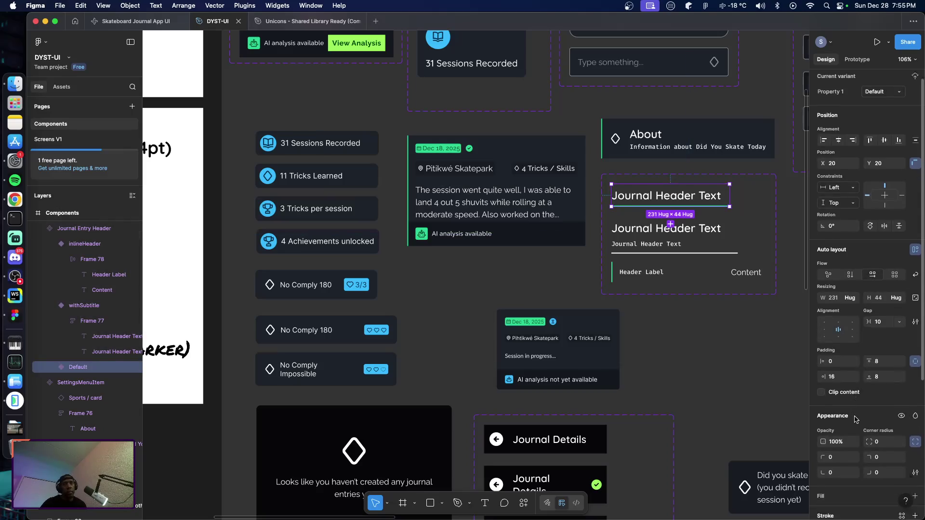
scroll(855, 419, down, 5)
click(823, 453)
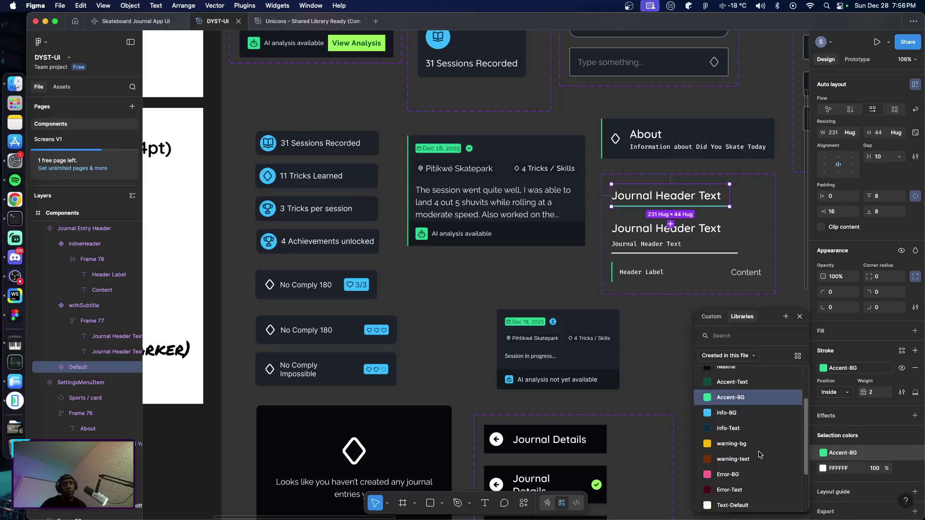
click(742, 446)
click(702, 365)
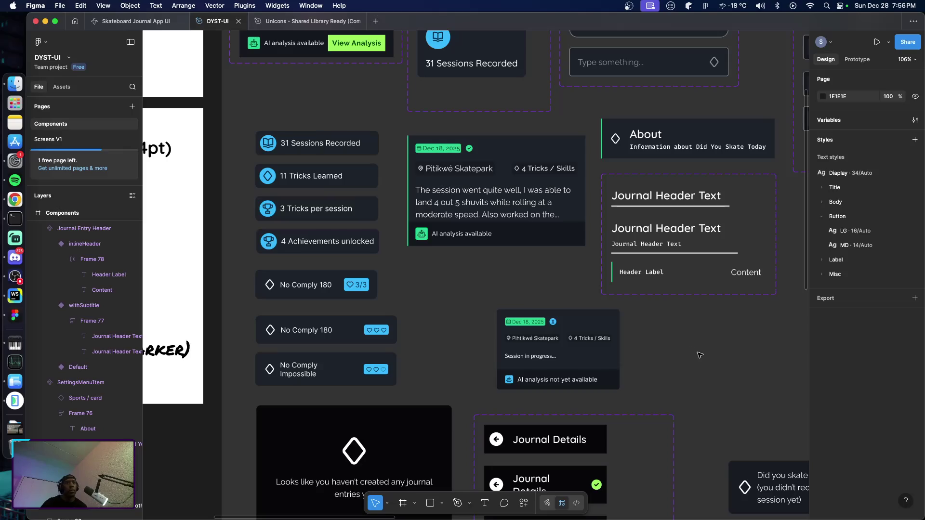
click(80, 140)
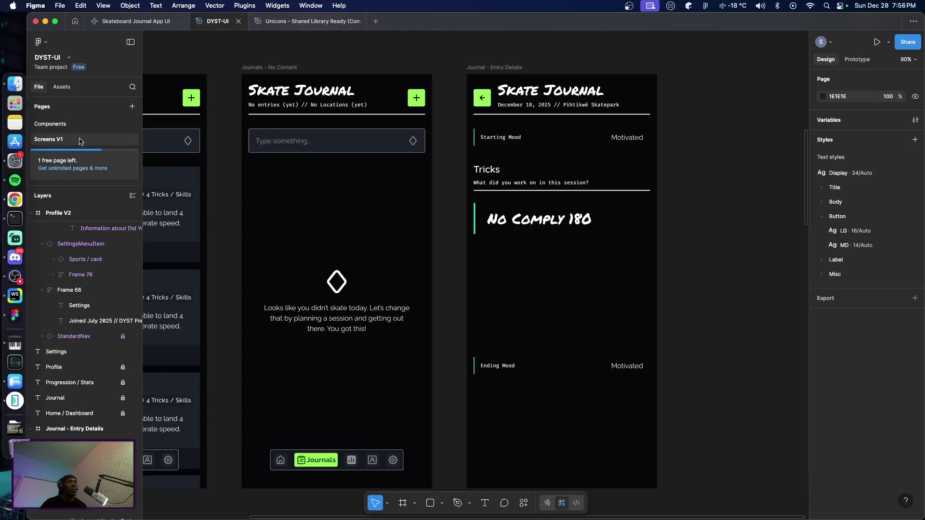
Inspect the No Comply 180 trick card on Screens V1.
double_click(529, 223)
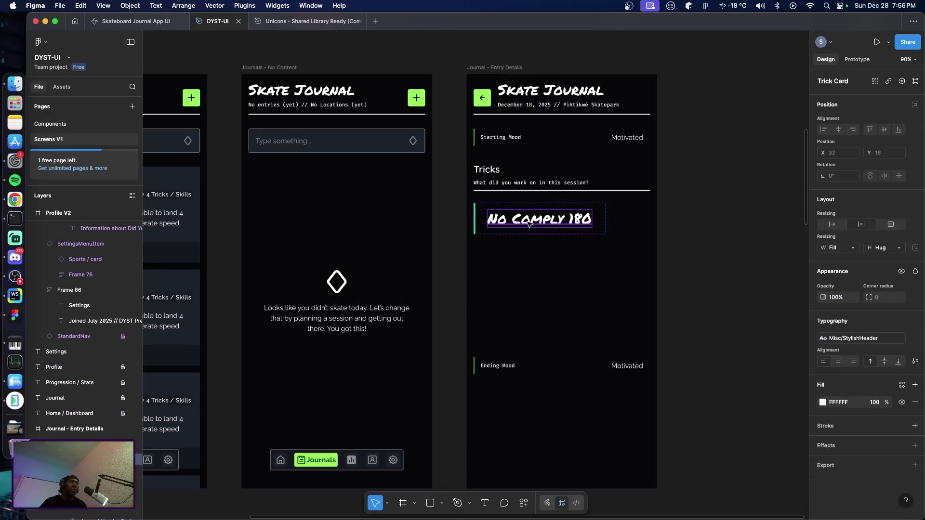
click(717, 244)
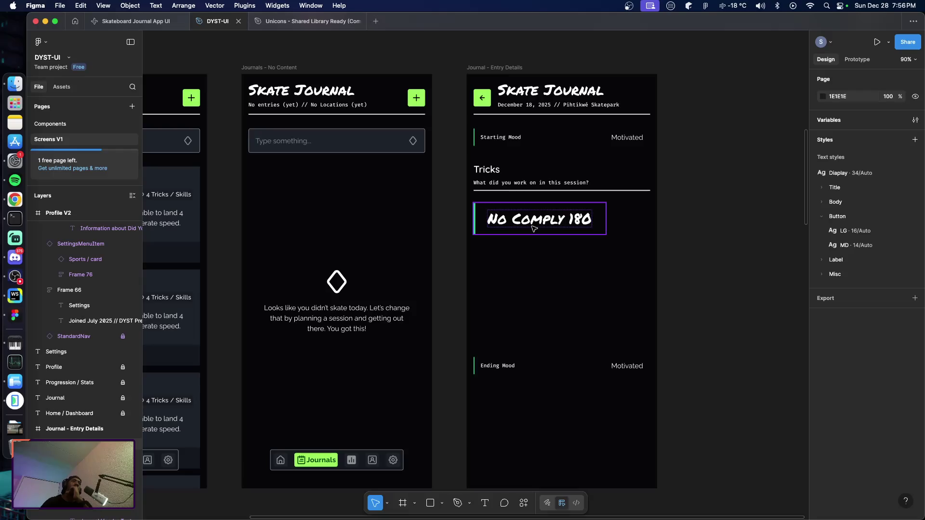
click(555, 225)
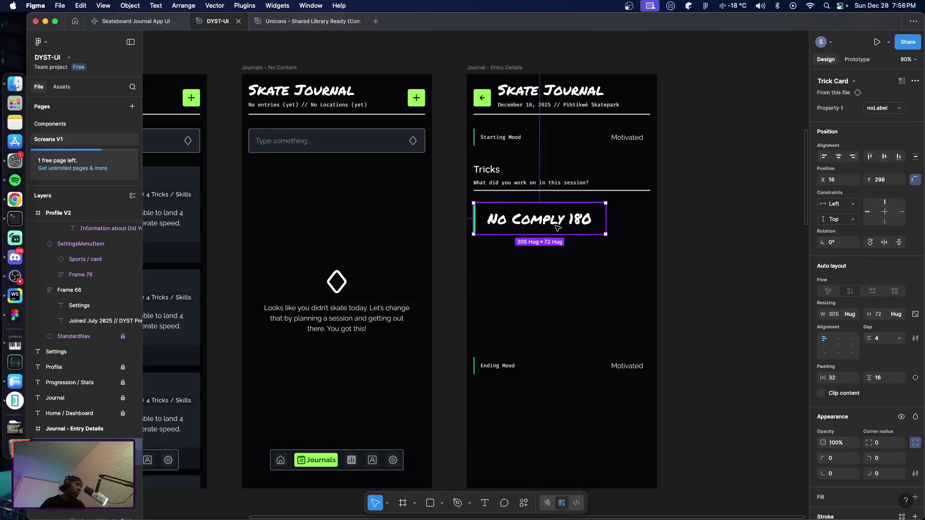
On the Components page, drag the Button and Trick Card sets toward new positions.
click(61, 127)
scroll(448, 252, down, 5)
scroll(448, 253, down, 5)
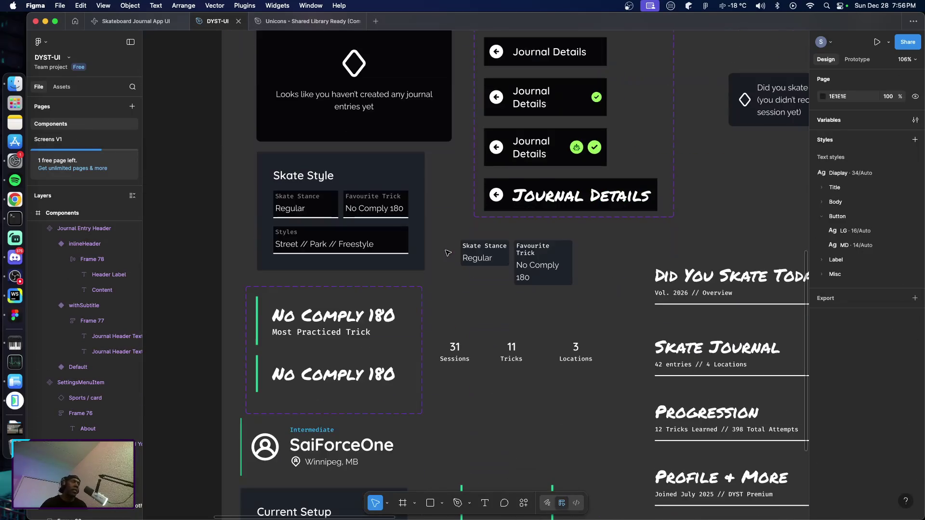
scroll(419, 299, down, 3)
scroll(434, 308, down, 3)
scroll(482, 327, up, 5)
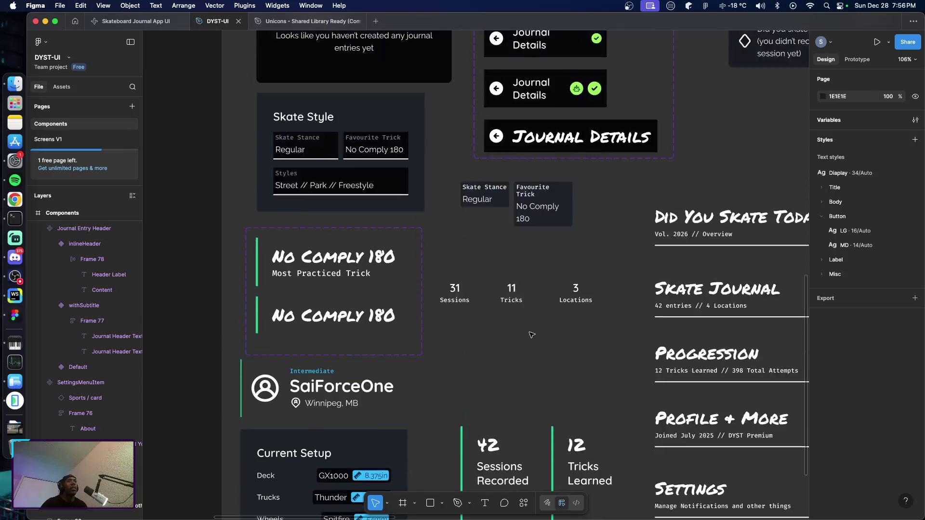
scroll(533, 335, up, 5)
scroll(642, 321, down, 3)
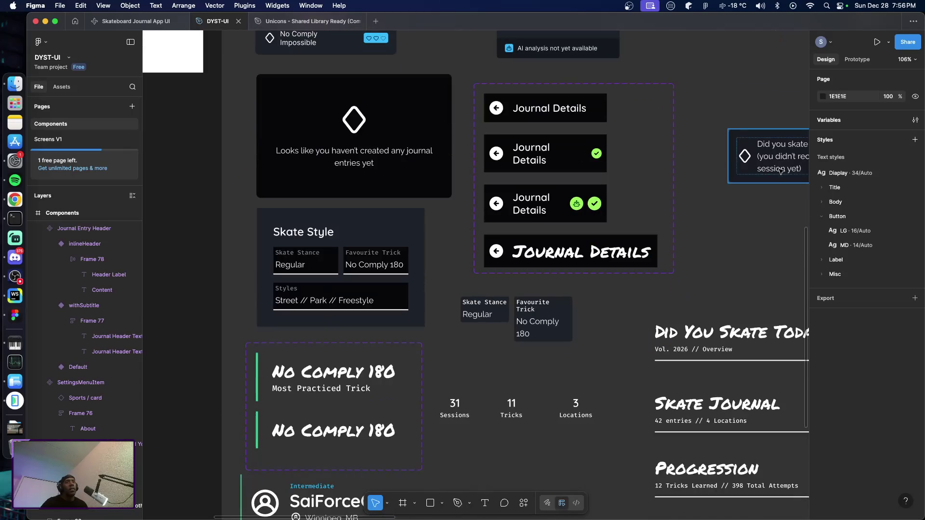
drag(771, 155, 730, 270)
drag(284, 419, 705, 135)
Put the Button set beside the Journal Header set, Trick Card below, adding a third variant.
scroll(572, 196, right, 5)
scroll(572, 196, up, 1)
scroll(572, 196, up, 3)
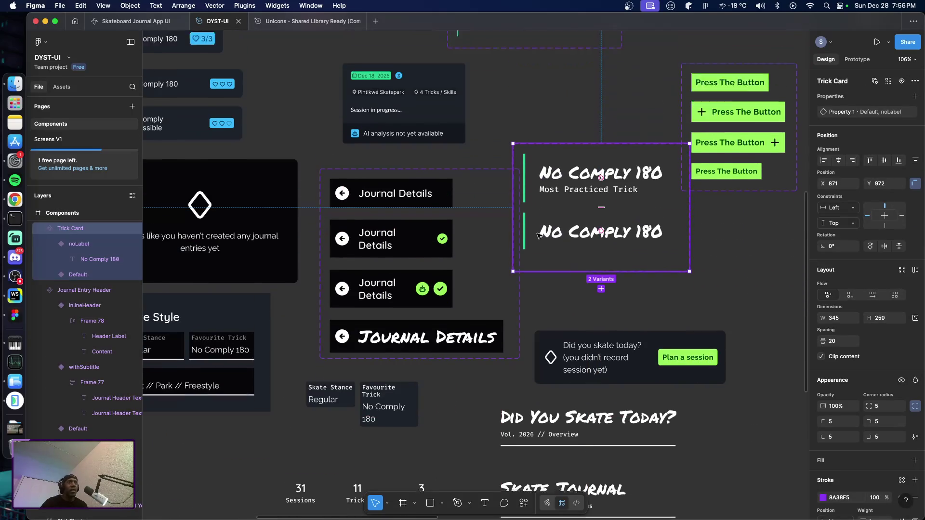
scroll(572, 196, up, 3)
scroll(698, 198, up, 3)
drag(737, 263, 696, 128)
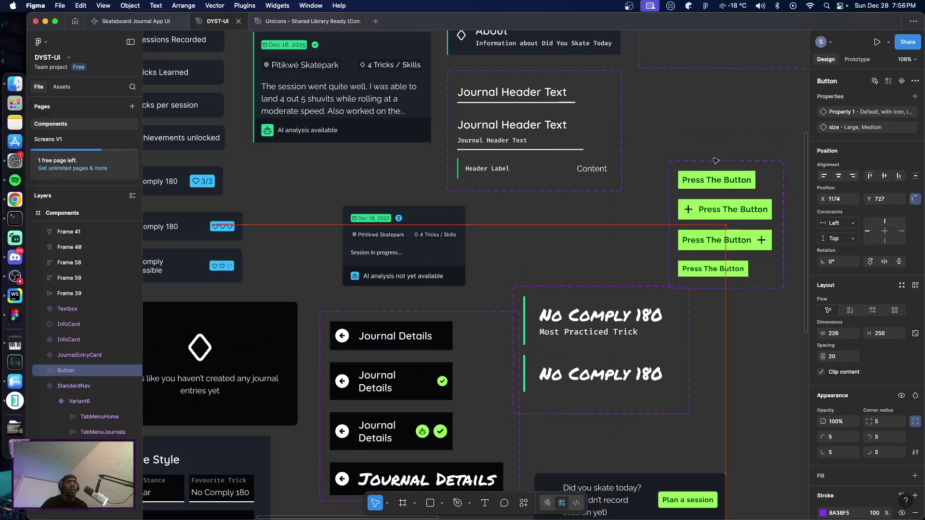
mouse_move(586, 352)
mouse_down()
mouse_move(664, 313)
mouse_move(657, 297)
mouse_up()
click(674, 377)
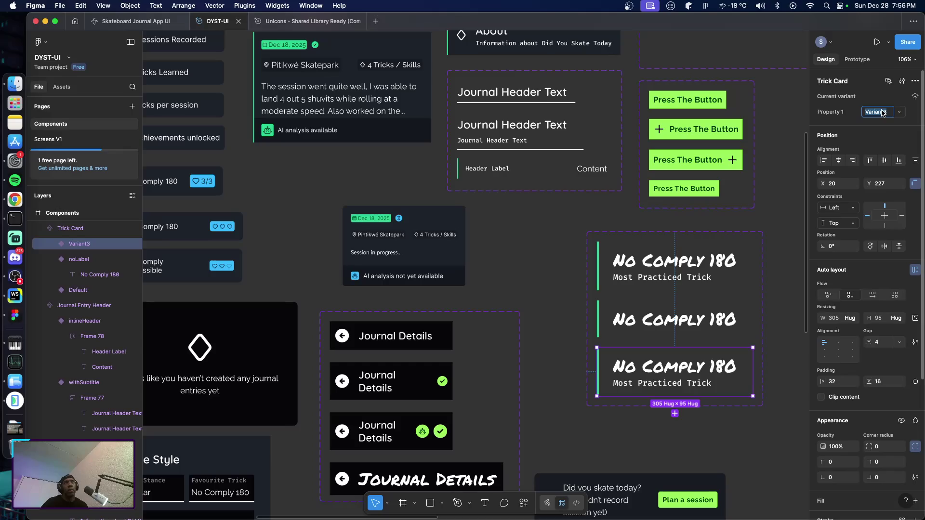
Name the new variant smallerText and give its No Comply 180 title the H1 style.
text(small)
text(erText)
key(Return)
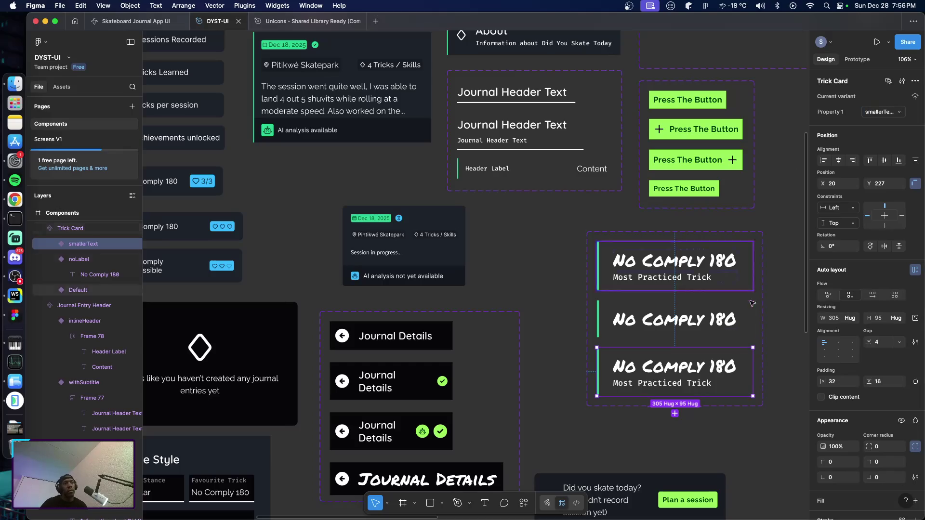
click(728, 369)
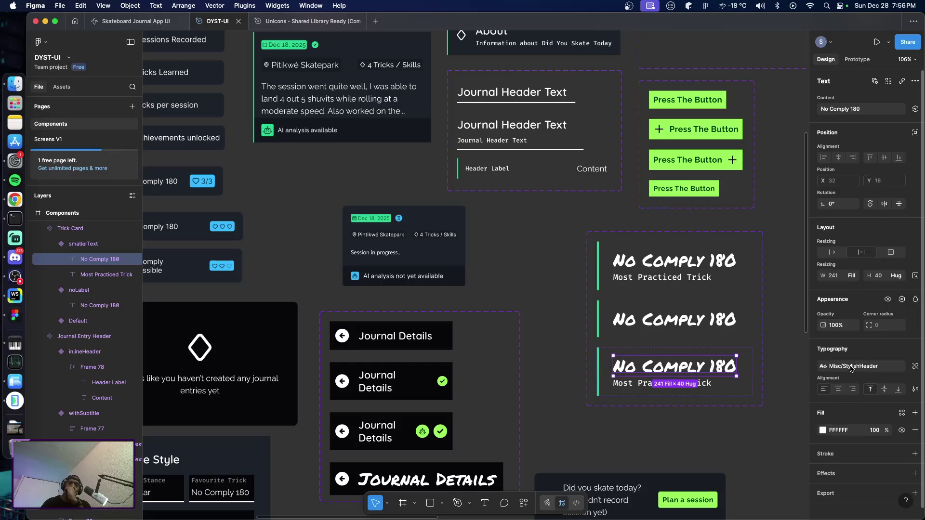
click(867, 366)
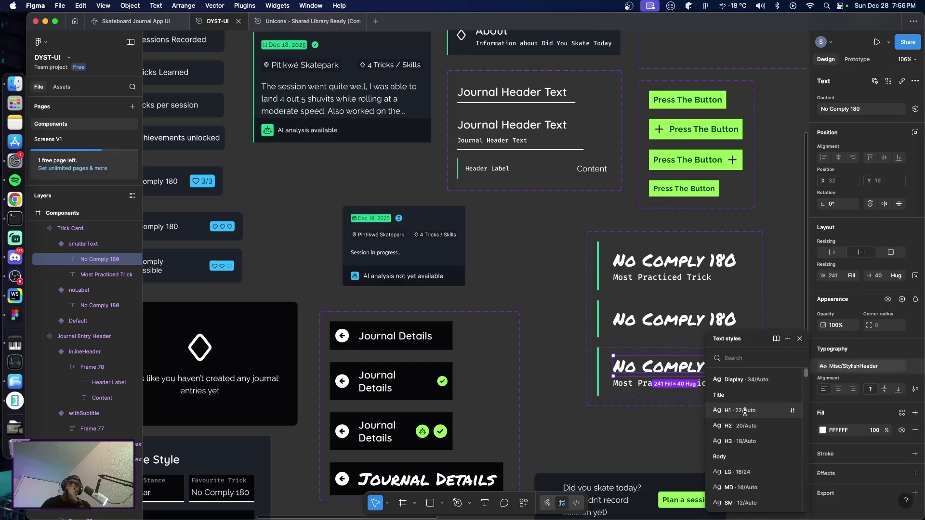
click(744, 410)
Change the variant's subtitle text to 'Confidence: High'.
click(696, 378)
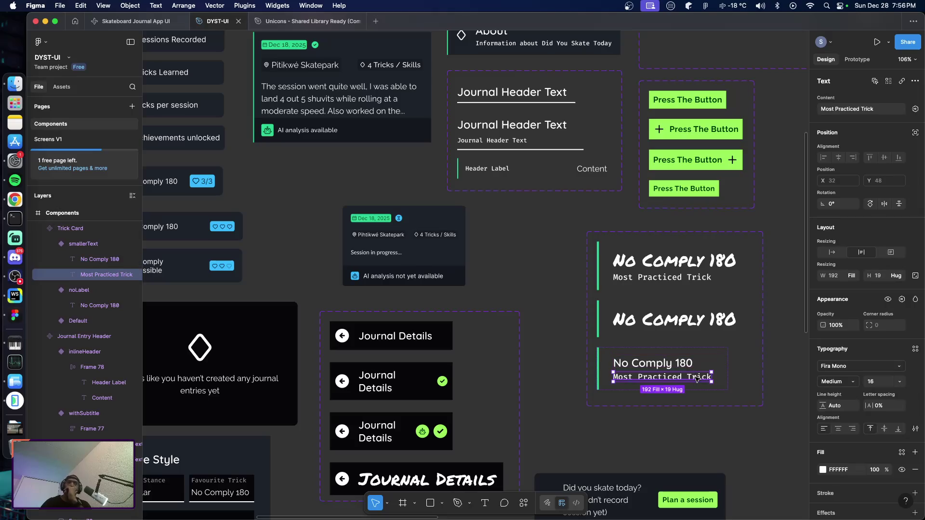
double_click(696, 379)
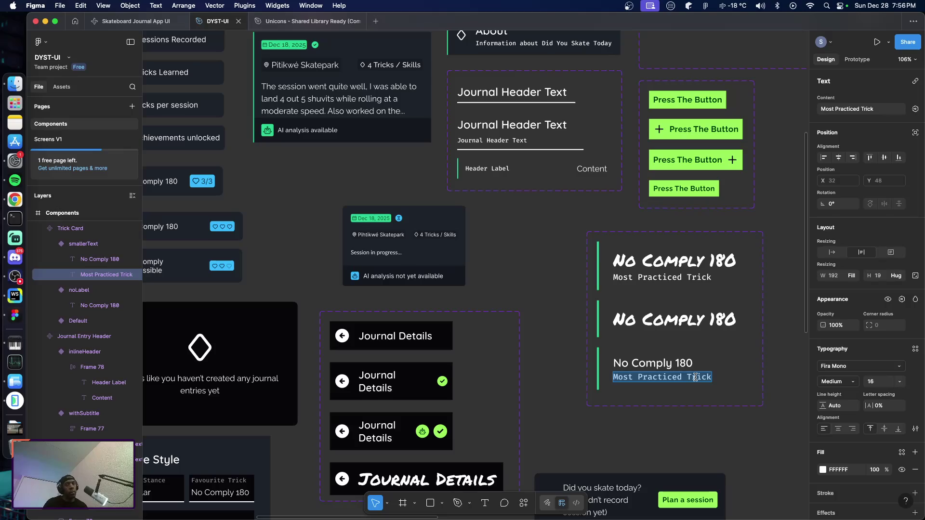
text(Medium)
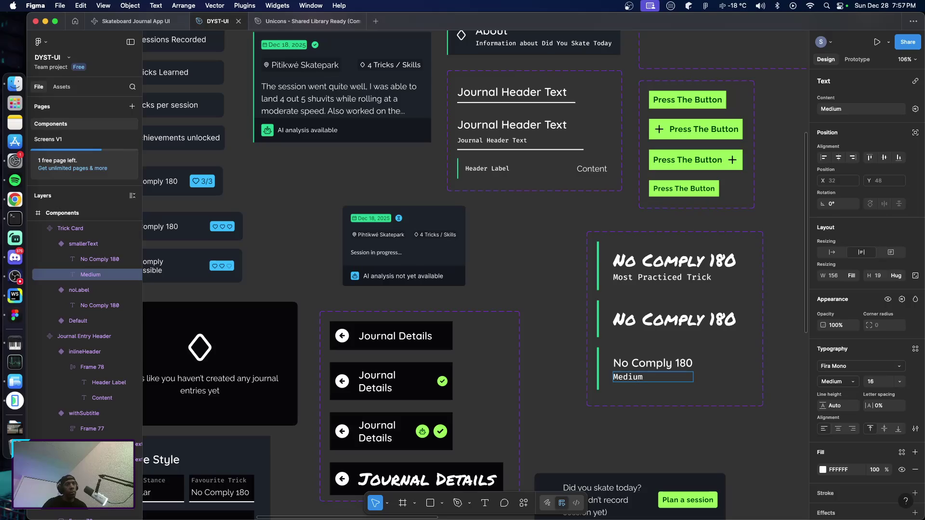
key(BackSpace)
key(BackSpace)
key(BackSpace)
key(BackSpace)
key(BackSpace)
text(Conf)
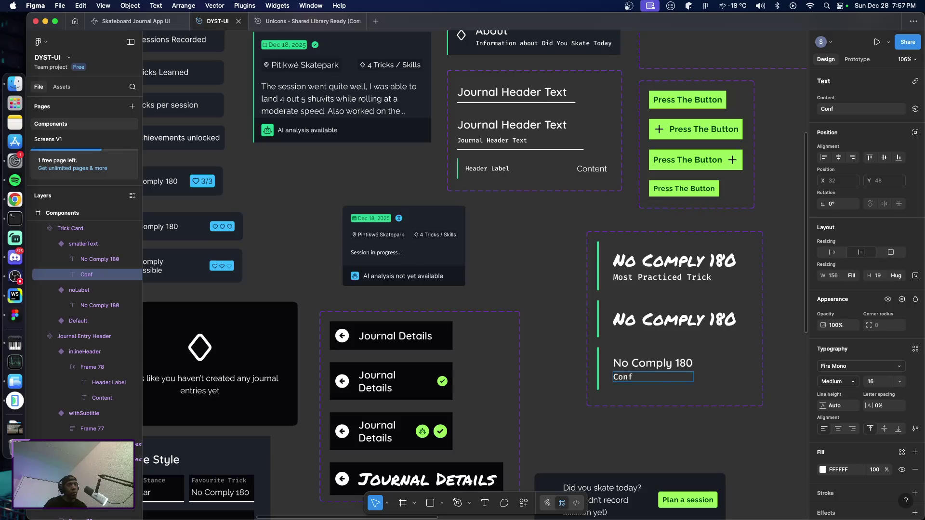
text(idence: High)
key(Escape)
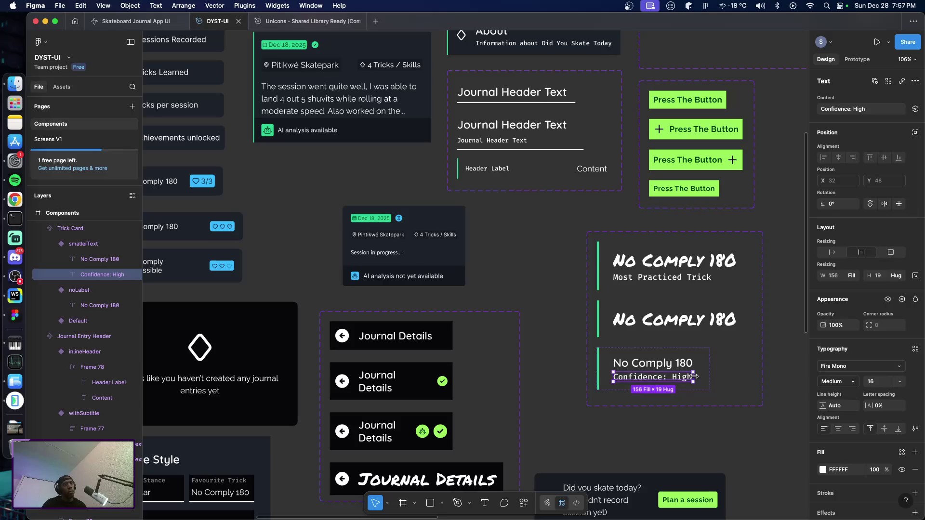
Keep the smallerText variant's width hugging its contents.
click(714, 430)
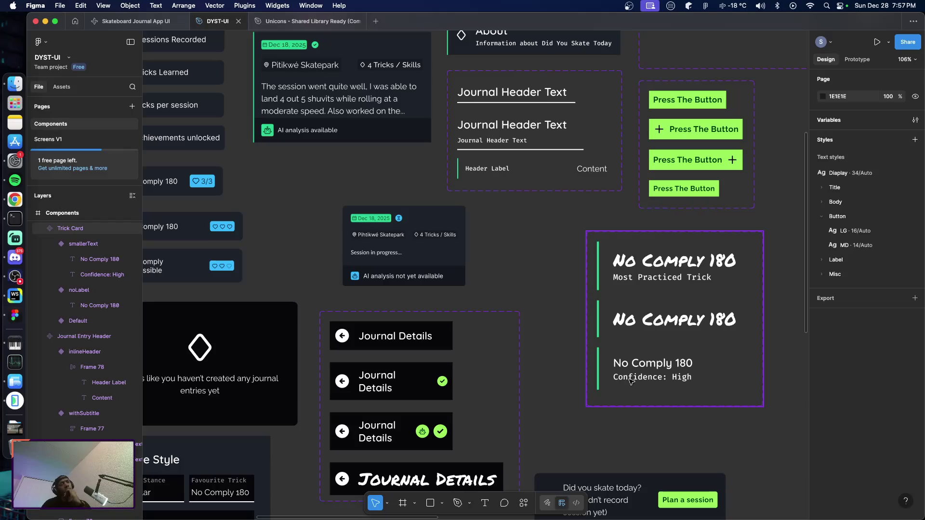
click(632, 381)
click(633, 378)
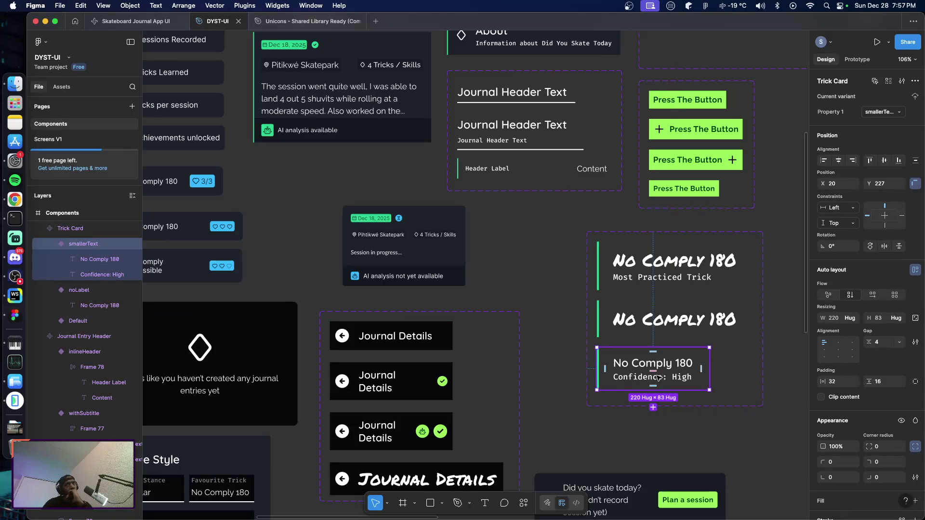
click(853, 319)
click(730, 436)
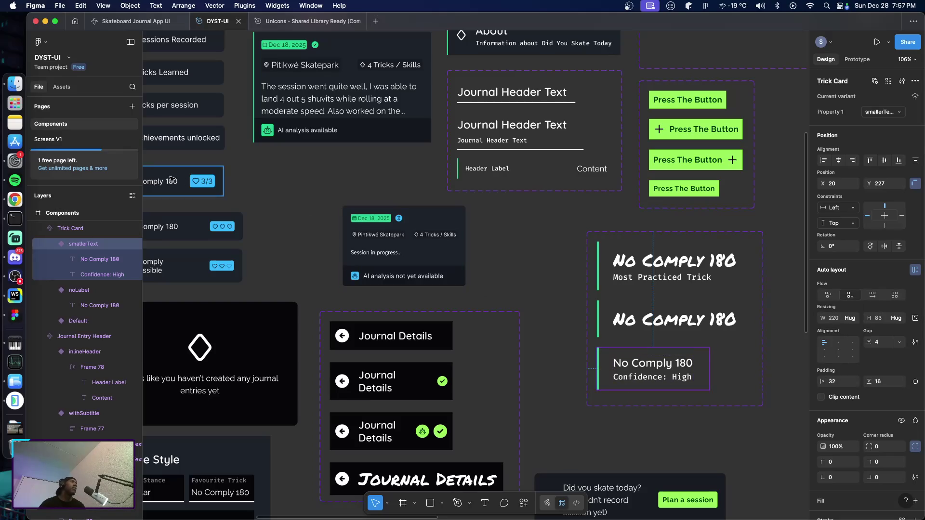
click(70, 142)
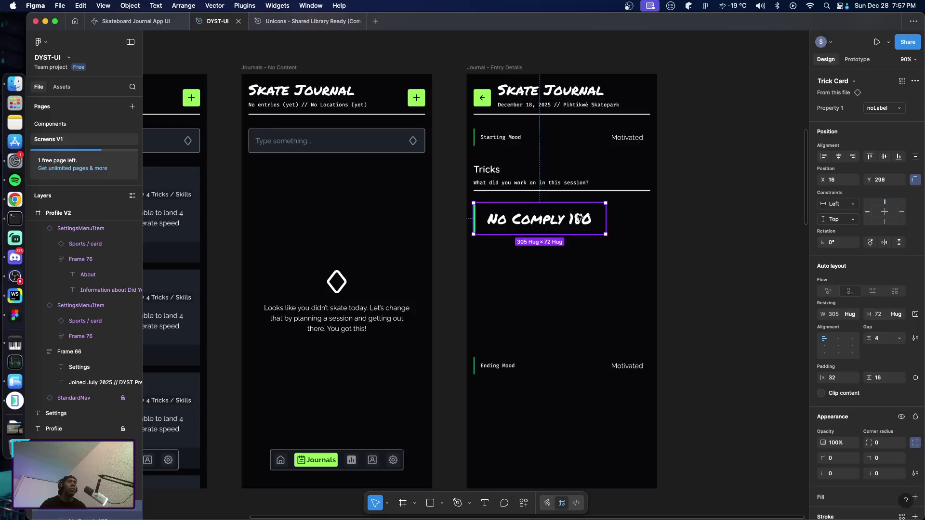
Switch the trick card instance to the compact smallerText variant with the confidence line.
click(884, 108)
click(877, 120)
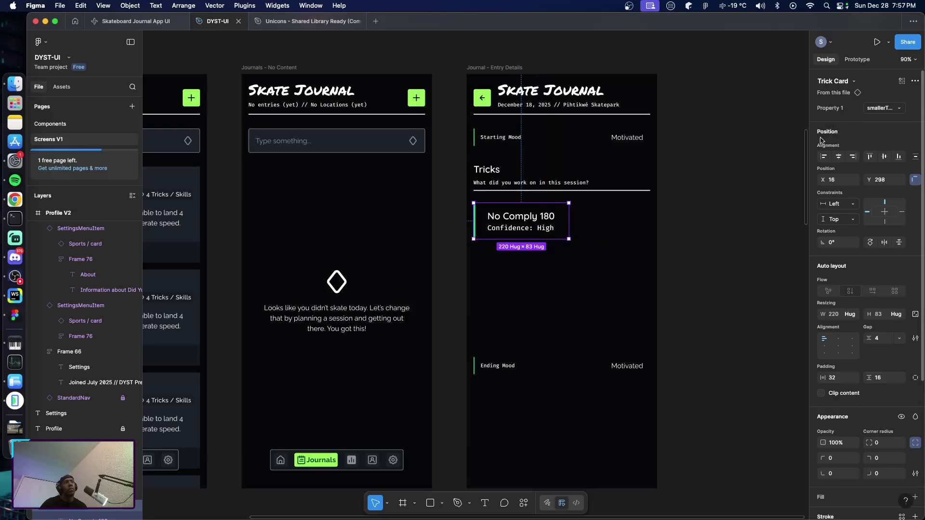
click(665, 268)
click(508, 228)
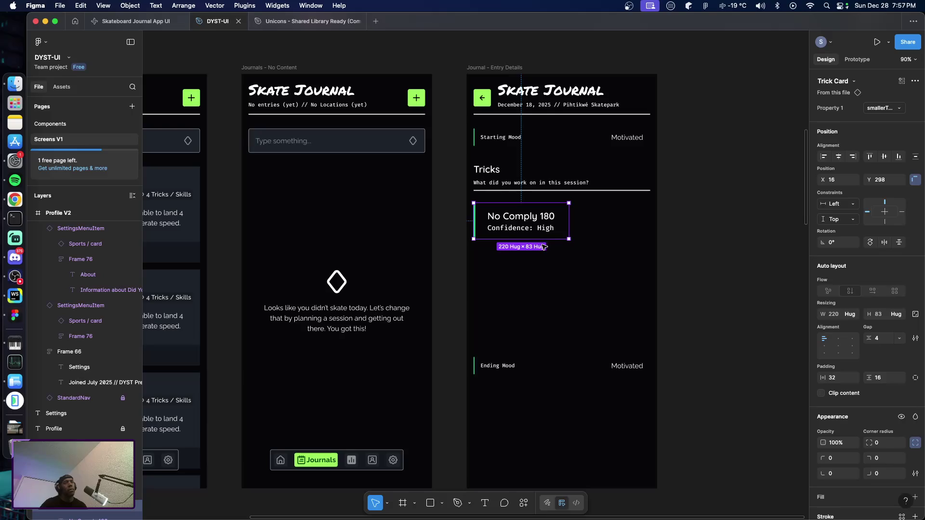
click(702, 249)
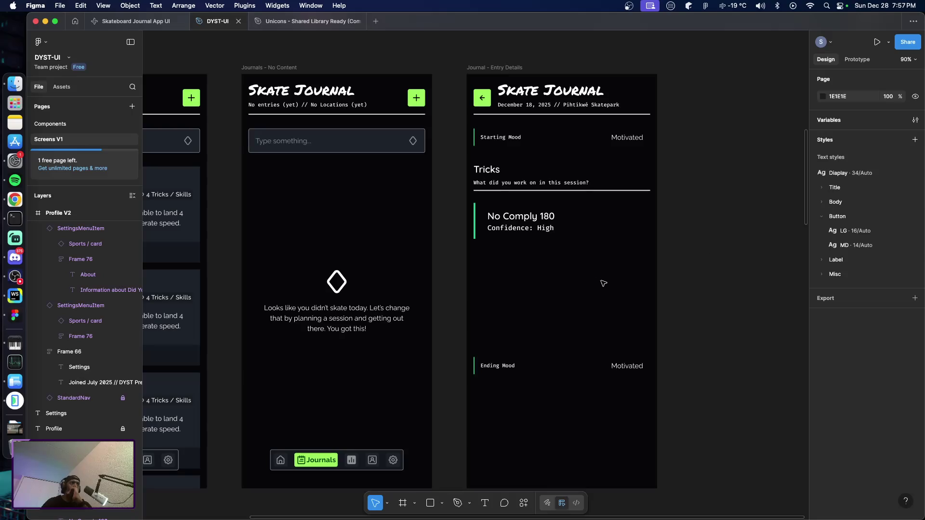
Retitle the trick card from No Comply 180 to 'Shuvit'.
key(super+Tab)
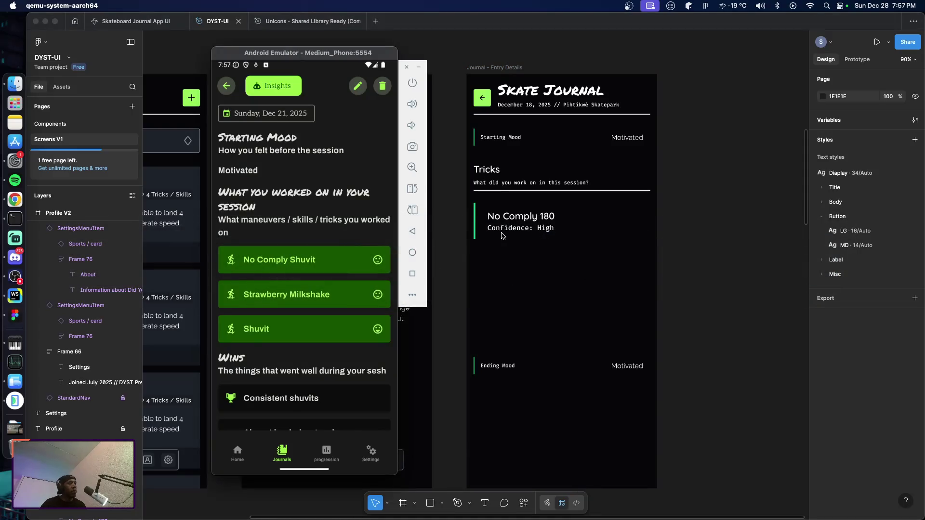
click(532, 224)
double_click(523, 217)
text(Shuvit)
key(Escape)
Widen the Shuvit card to the screen's full 408 width.
click(694, 288)
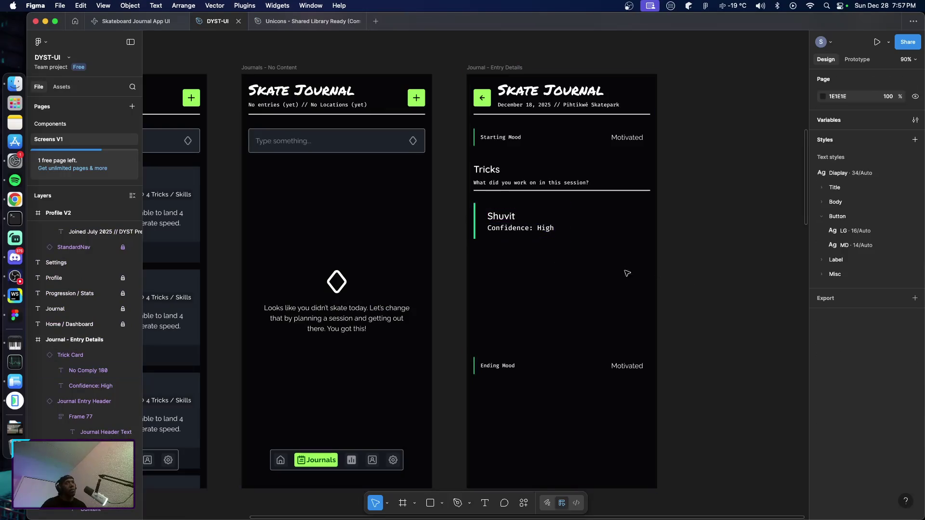
click(512, 231)
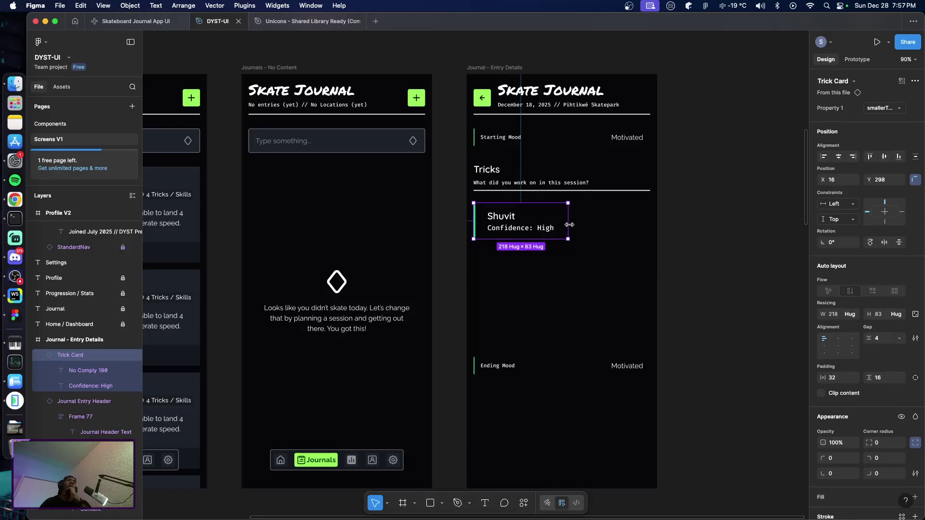
drag(569, 225, 648, 231)
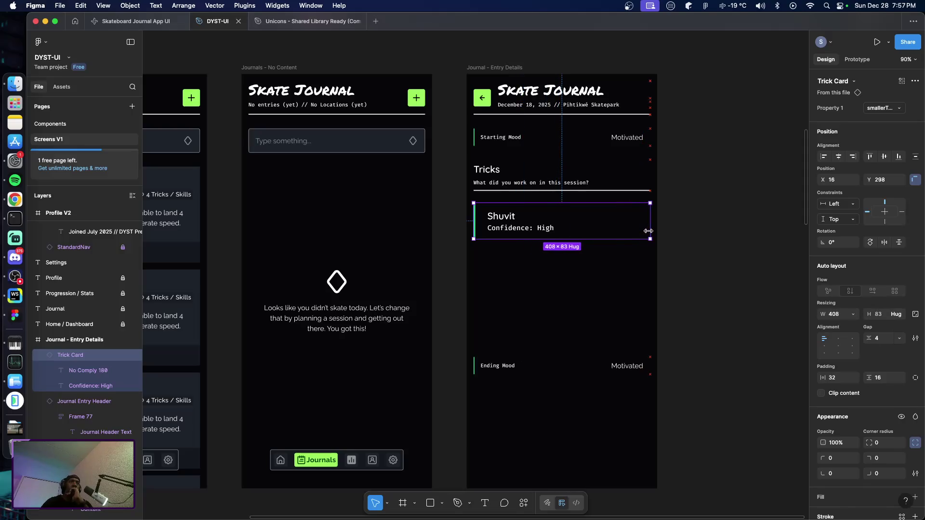
click(660, 266)
click(567, 229)
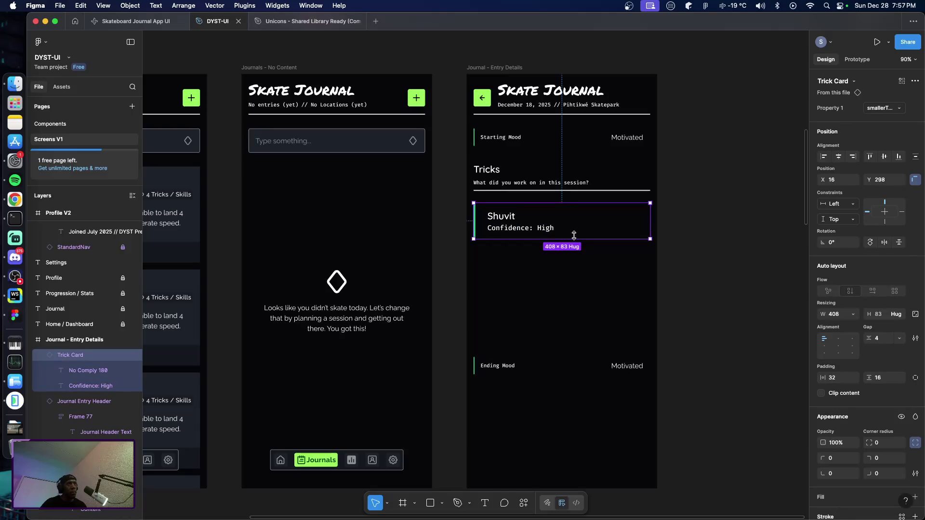
Duplicate the card below, titled 'Strawberry Milkshake' with 'Confidence: Medium'.
key(super+d)
mouse_move(569, 229)
mouse_down()
mouse_move(572, 268)
mouse_move(533, 266)
mouse_up()
double_click(509, 260)
double_click(507, 259)
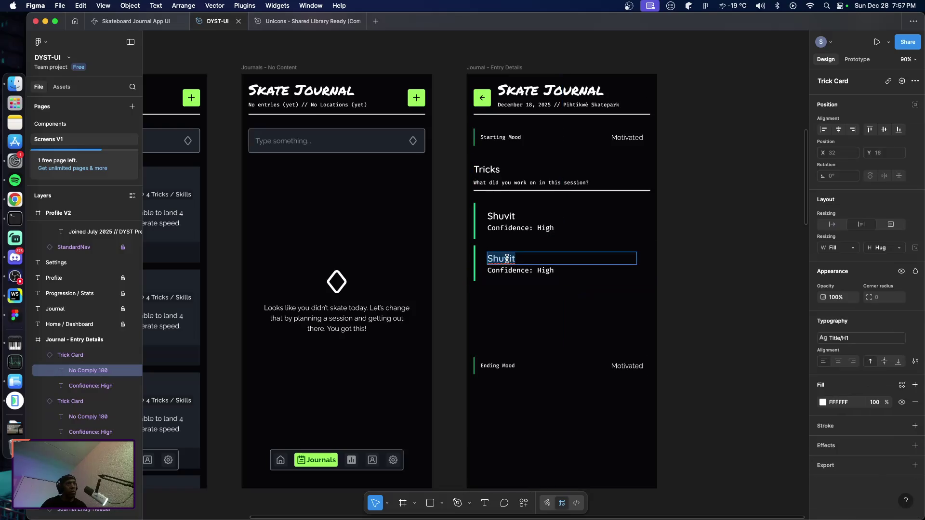
text(Straw)
text(berry Milkshake)
key(Escape)
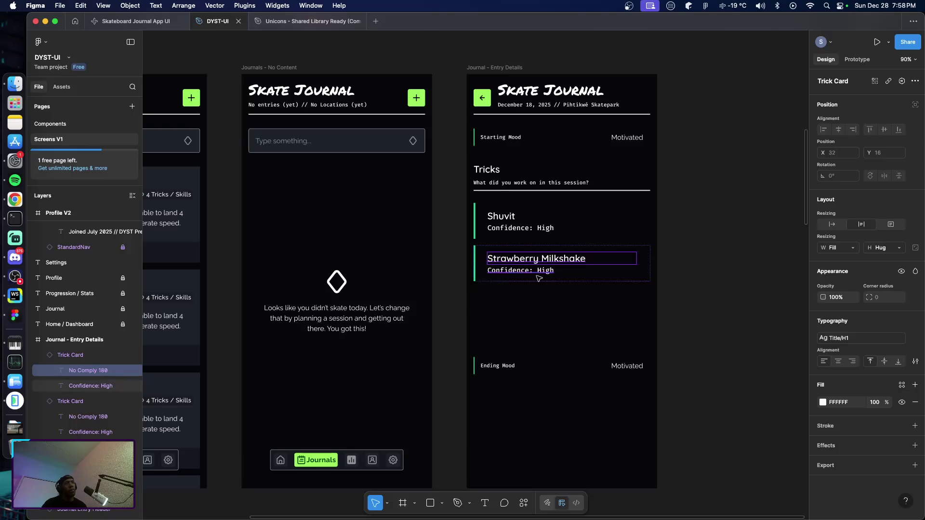
double_click(549, 271)
double_click(549, 270)
text(Medium)
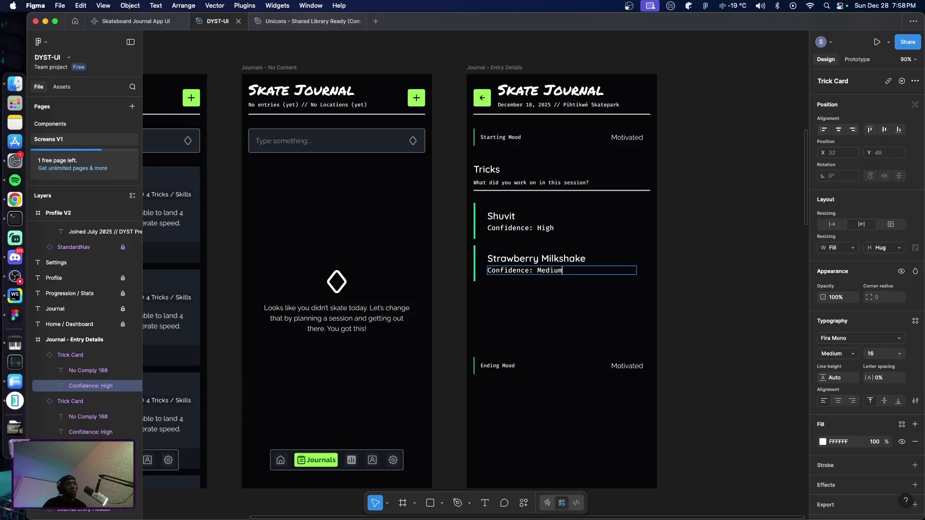
key(Escape)
key(Escape)
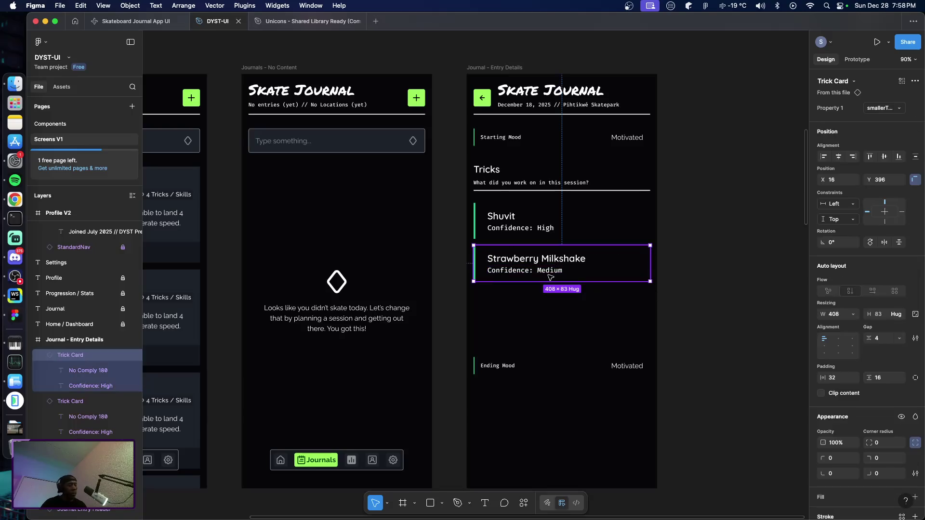
Add a third copy below titled 'No Comply Shuvit'.
alt+drag(550, 278, 542, 302)
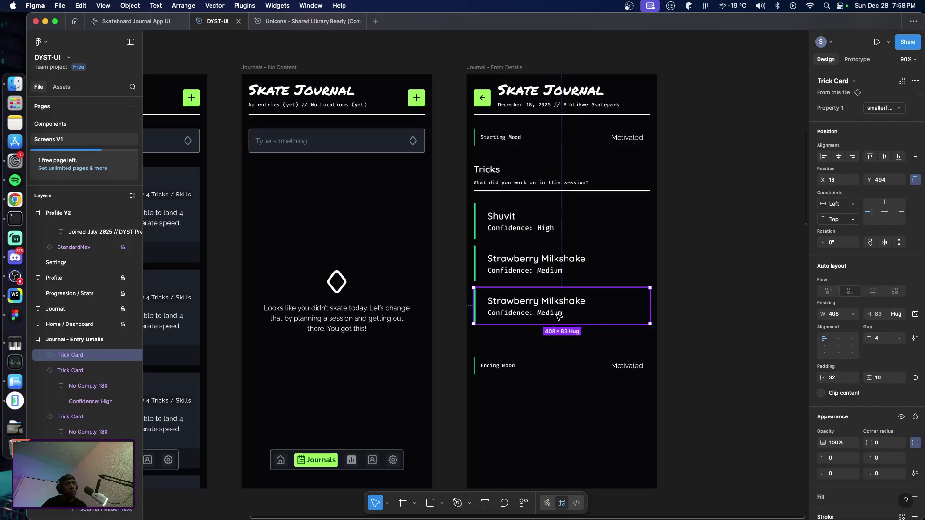
double_click(559, 316)
double_click(557, 316)
double_click(566, 302)
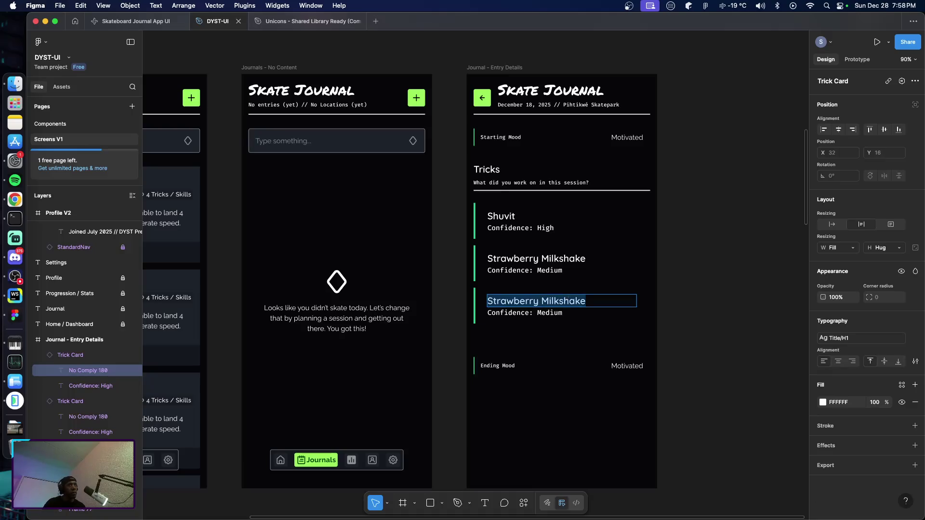
text(No Comply Shuvit)
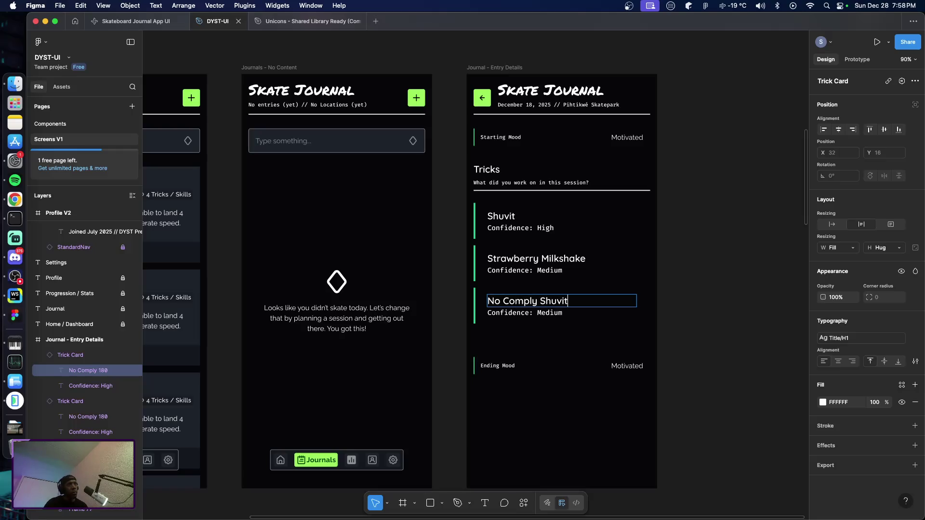
key(Escape)
click(516, 367)
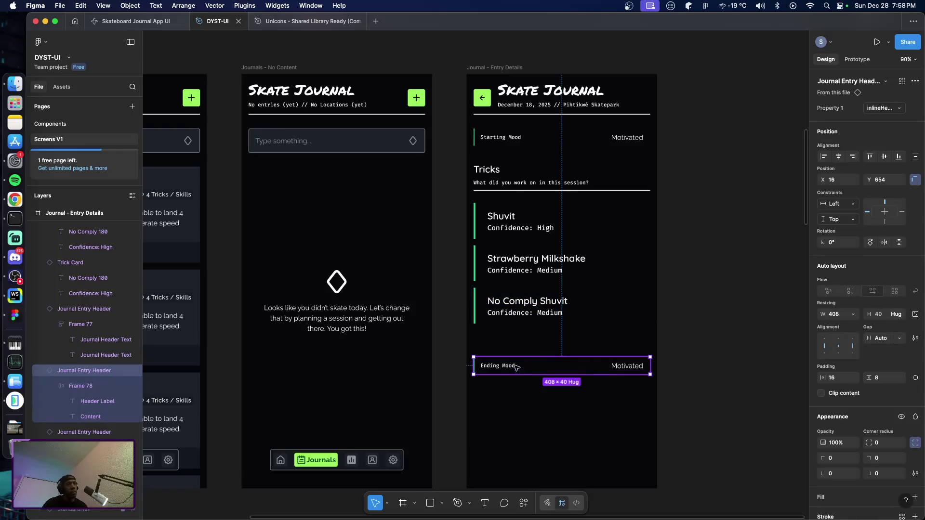
Drag the Ending Mood header down to the bottom of the Journal – Entry Details frame.
scroll(525, 366, down, 5)
drag(495, 236, 495, 330)
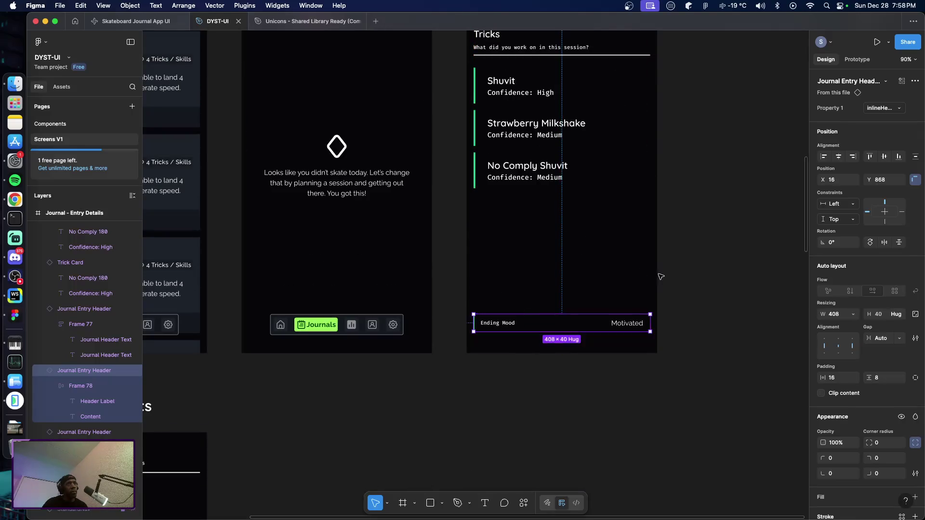
scroll(660, 277, up, 5)
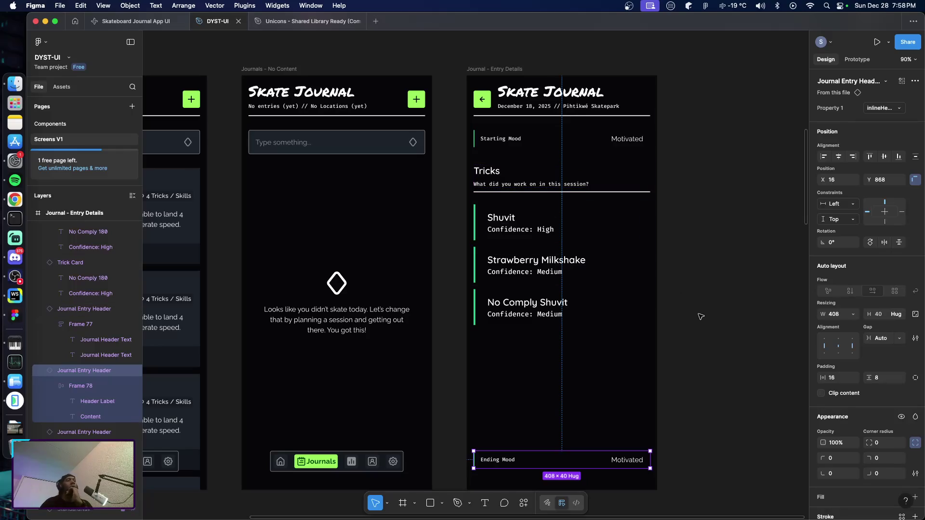
Option-drag a copy of the Tricks header and subtitle to sit just below the last card.
click(491, 186)
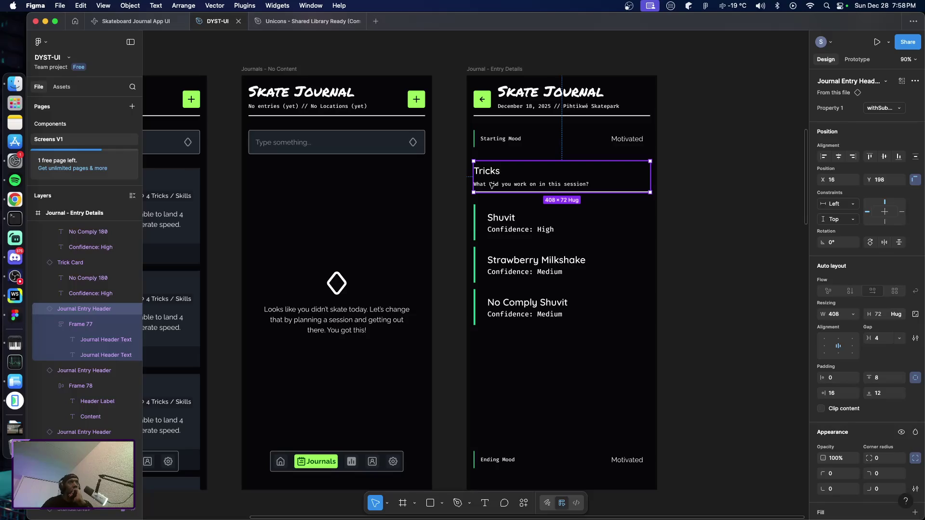
click(653, 282)
click(496, 181)
drag(497, 181, 519, 348)
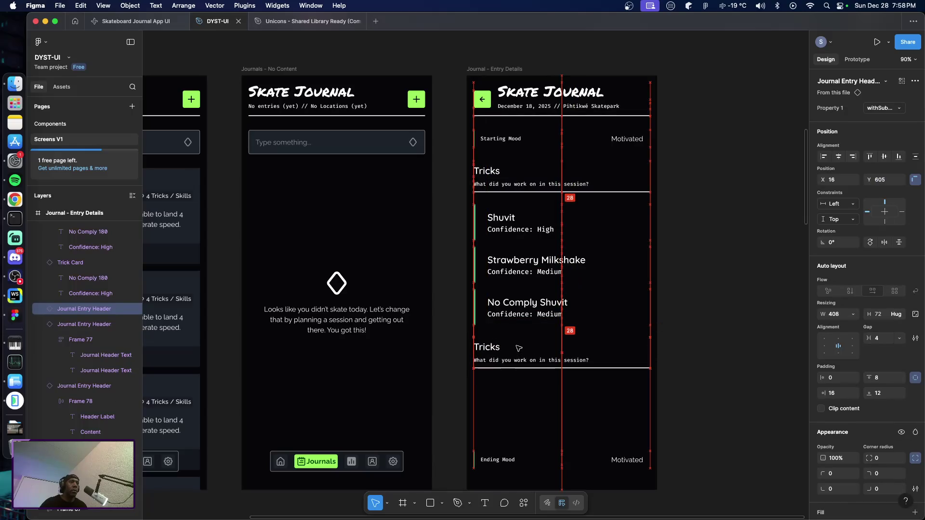
drag(519, 348, 521, 351)
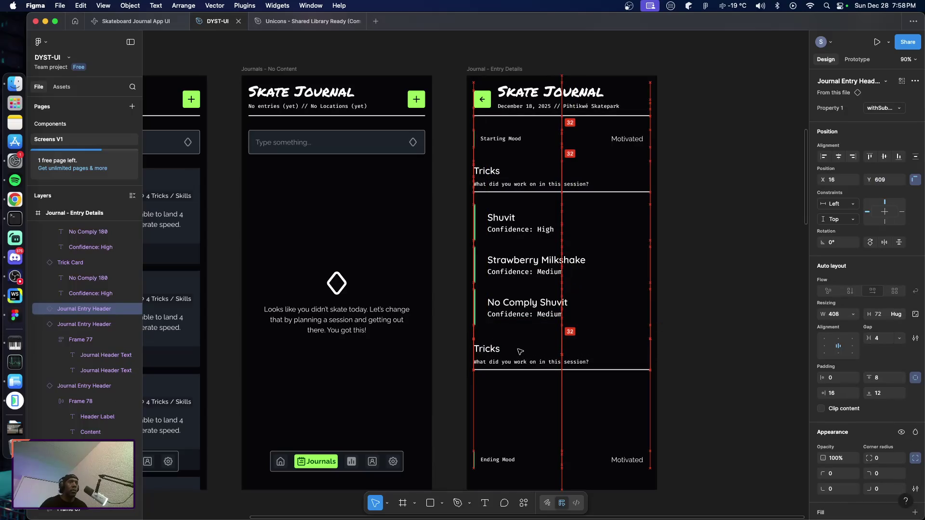
Retitle the copied header 'Wins' and rewrite its subtitle to ask what went well.
double_click(492, 354)
double_click(492, 354)
text(Wins)
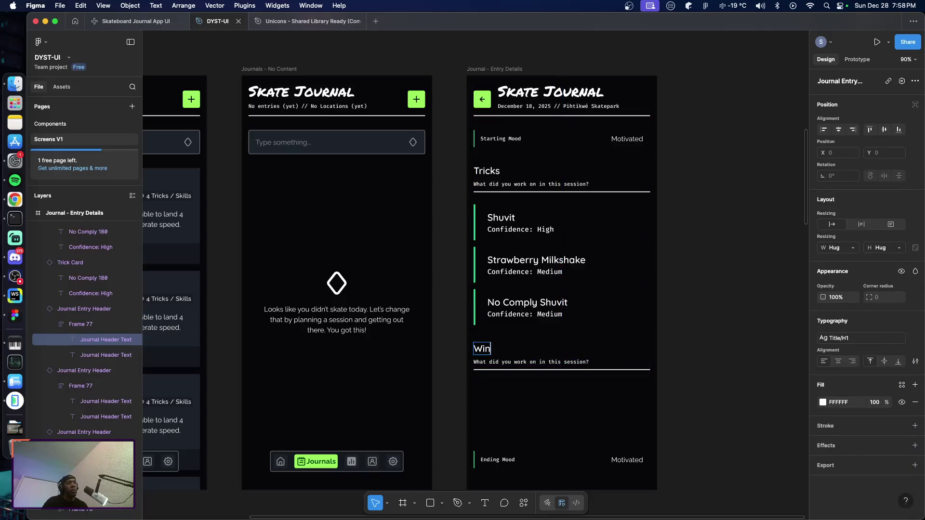
key(Escape)
double_click(508, 362)
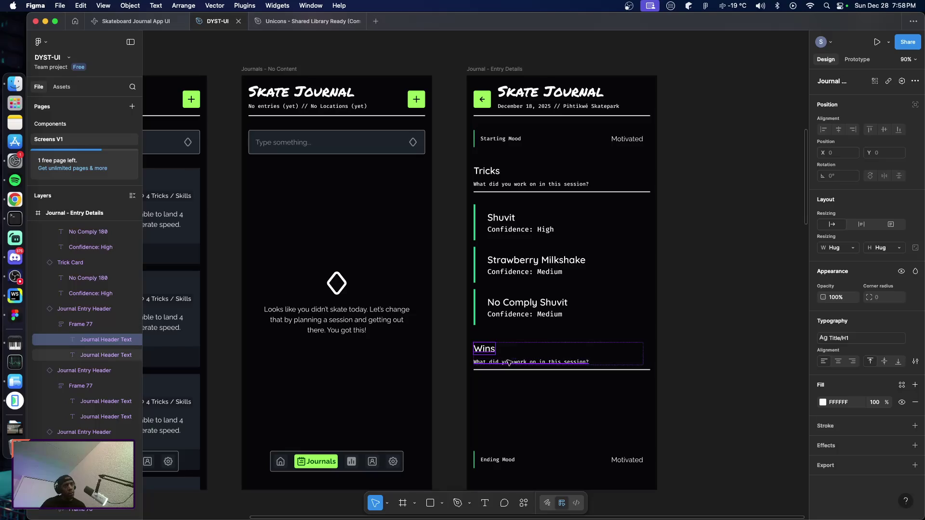
text(Wha)
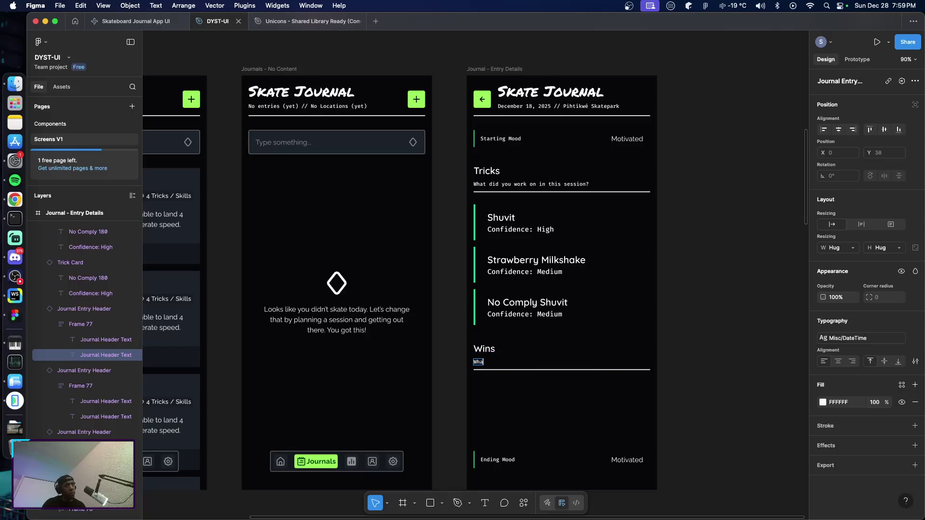
text(t are some of the things that went well during the sessi)
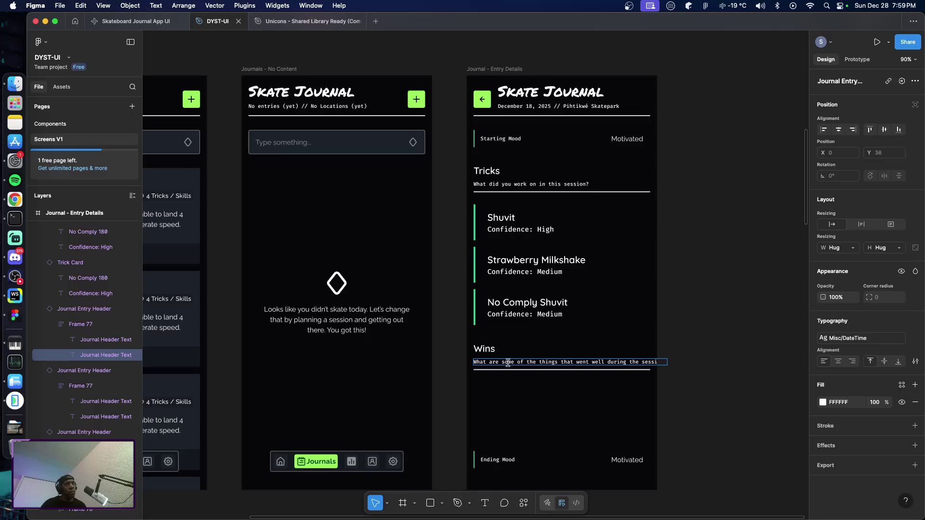
key(Escape)
Set the Wins subtitle's width to Fill container so it wraps to two lines.
click(618, 354)
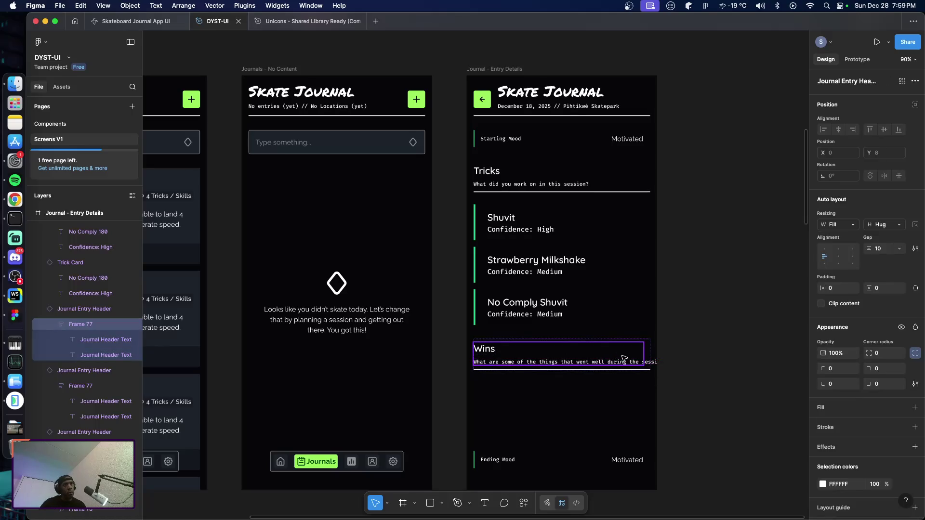
double_click(622, 359)
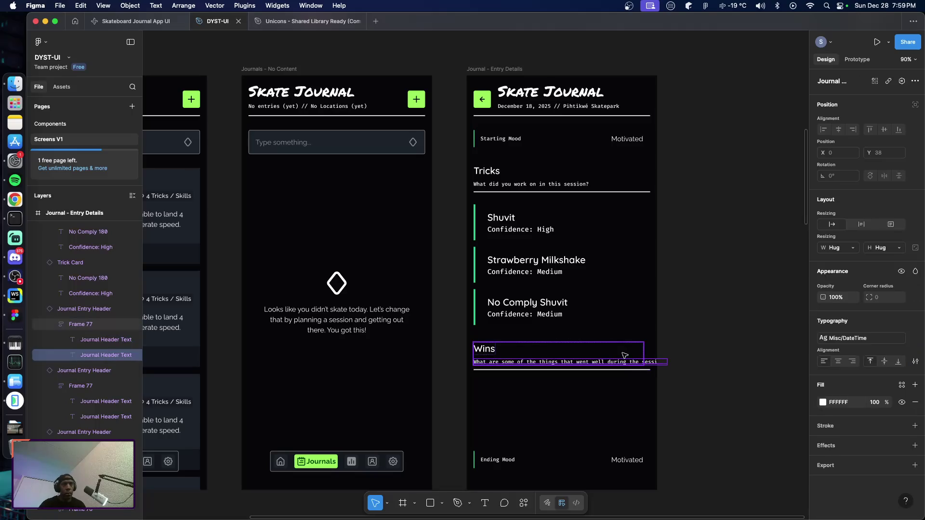
click(853, 248)
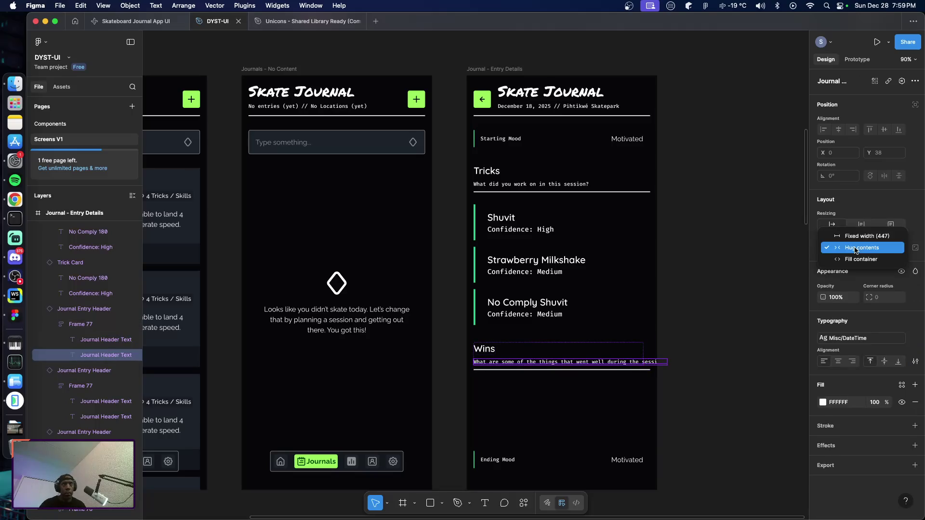
click(859, 260)
click(764, 294)
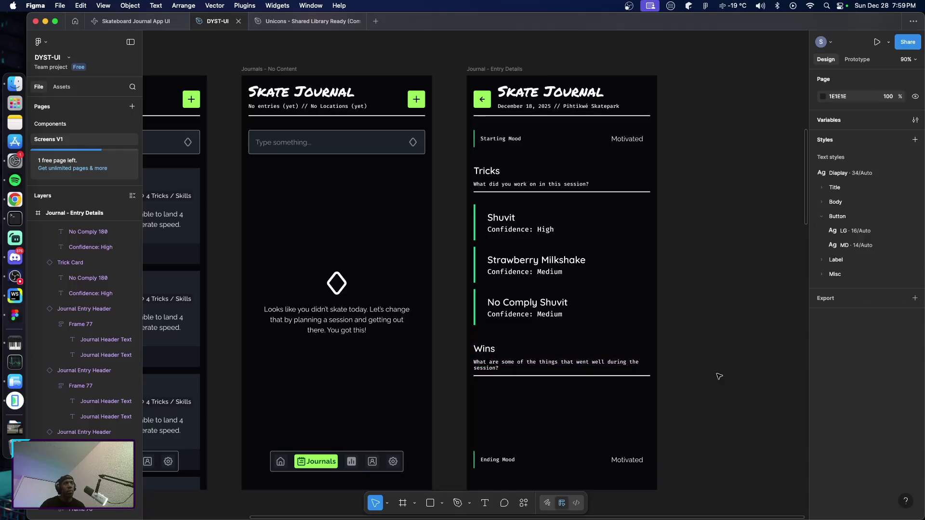
scroll(706, 388, up, 1)
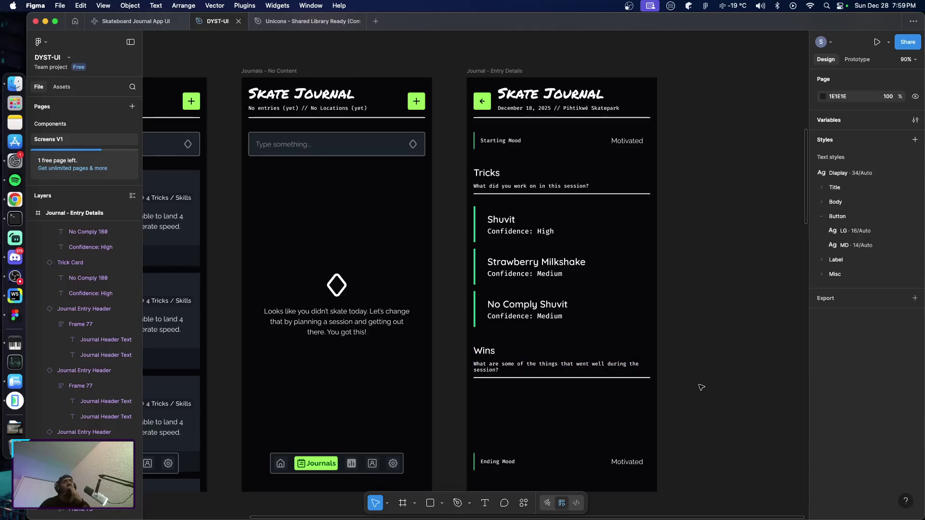
Zoom the canvas to 100% and frame the Journal – Entry Details screen from Tricks to Ending Mood.
click(907, 59)
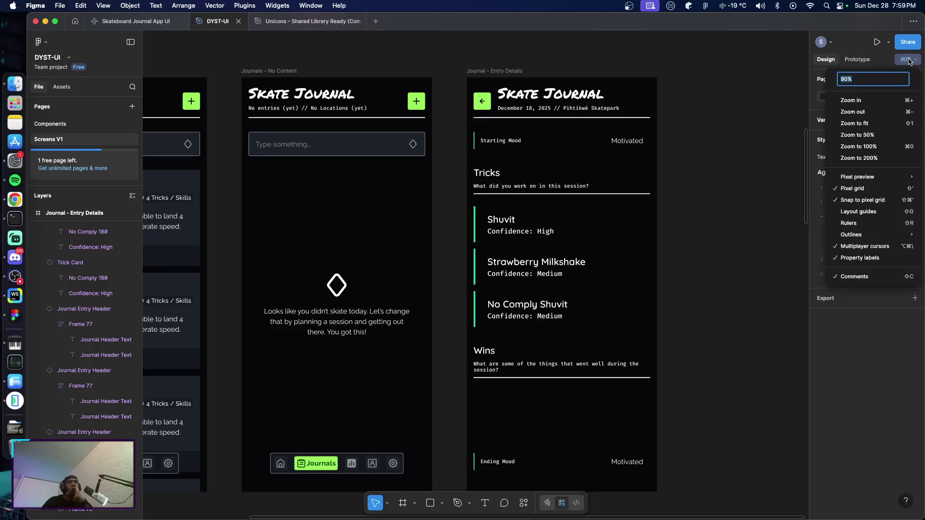
click(867, 147)
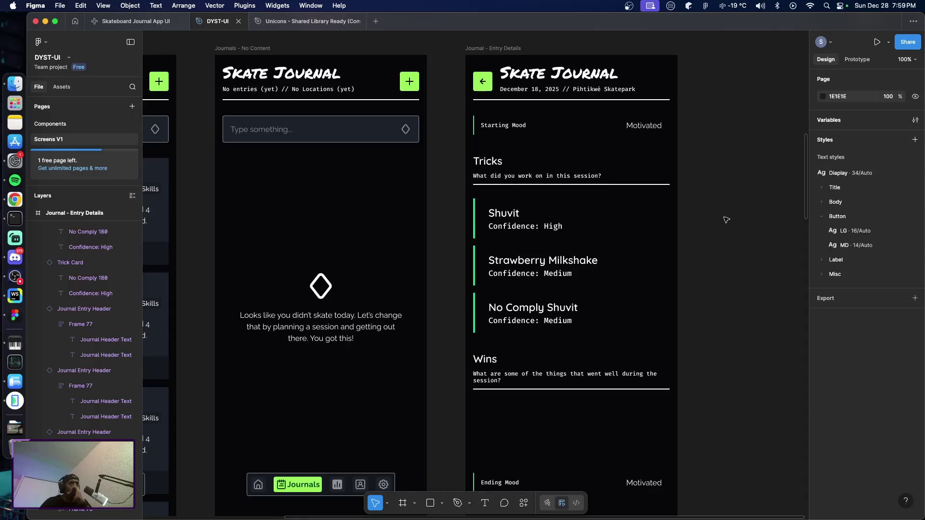
scroll(726, 219, down, 5)
scroll(727, 222, up, 3)
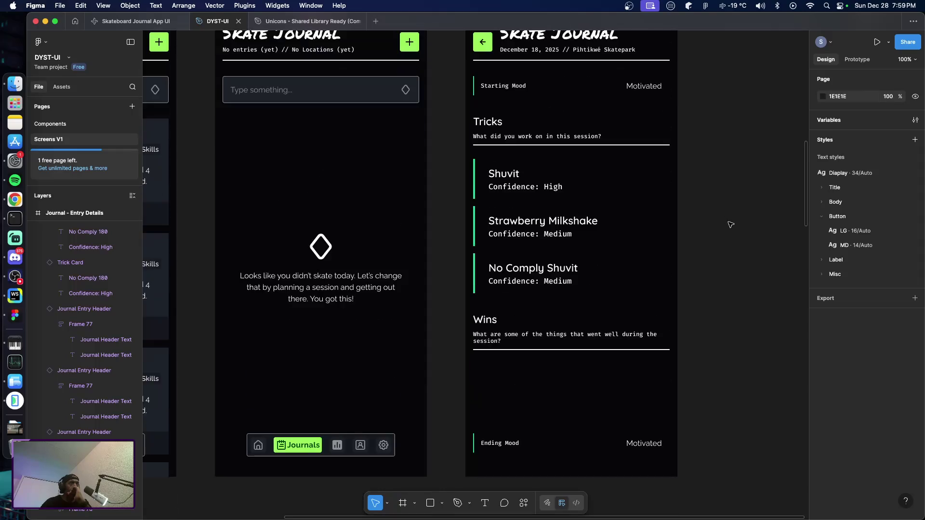
scroll(729, 224, up, 2)
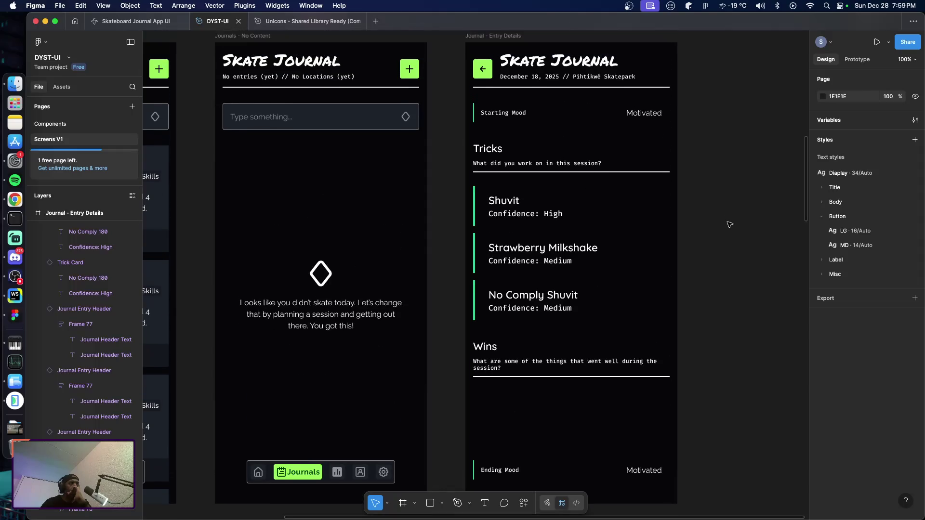
scroll(728, 225, down, 1)
scroll(724, 226, down, 2)
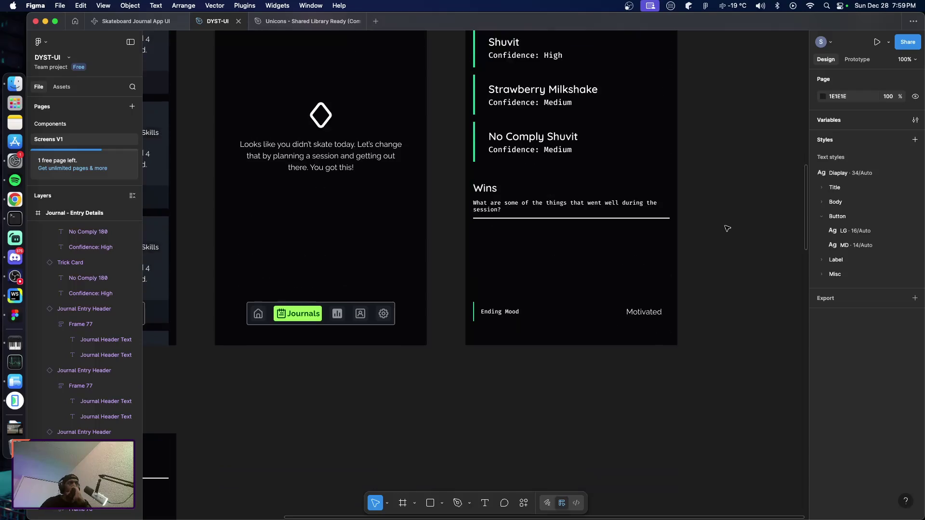
scroll(723, 227, up, 1)
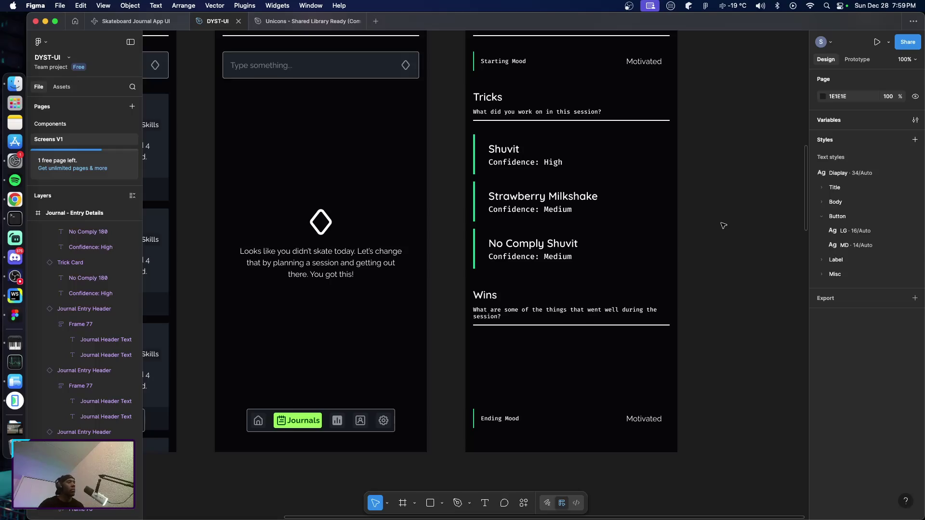
key(super+Tab)
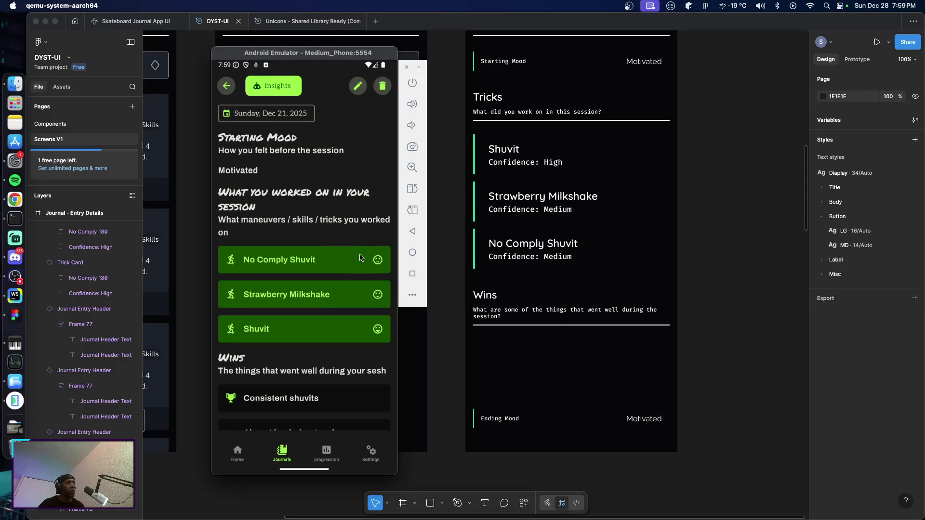
scroll(343, 311, down, 3)
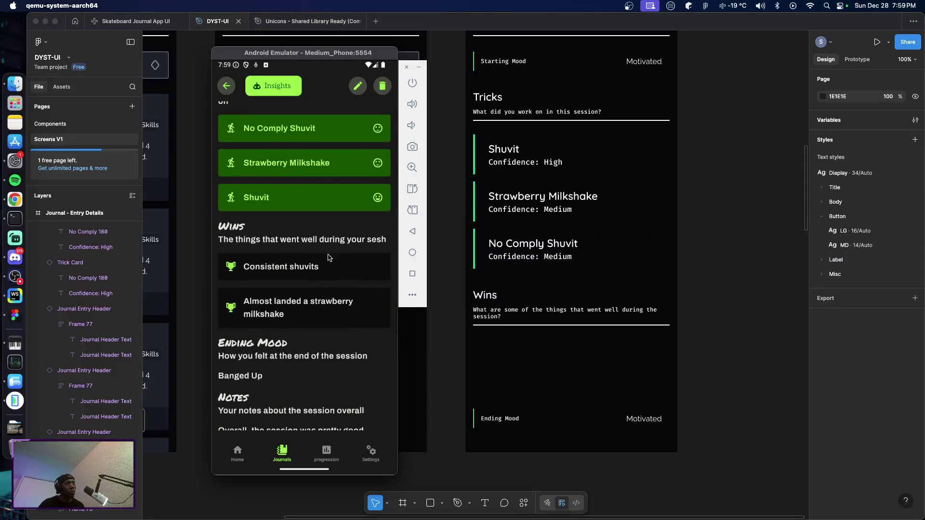
scroll(328, 257, down, 3)
scroll(326, 258, up, 2)
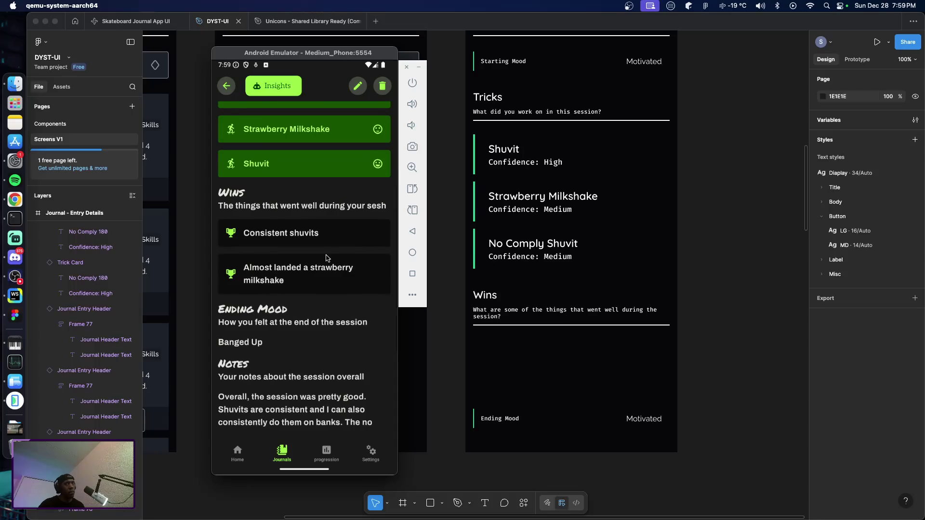
scroll(326, 257, up, 2)
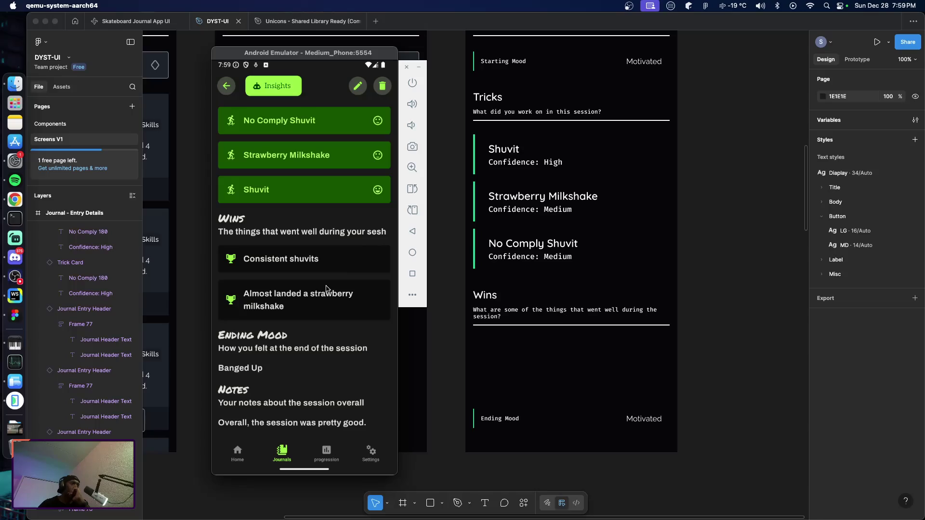
scroll(326, 294, down, 2)
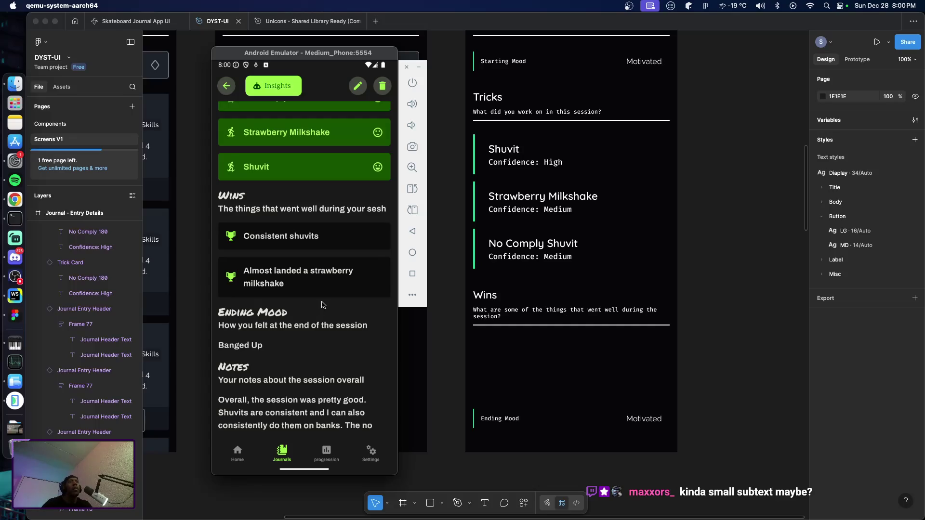
click(527, 260)
double_click(511, 260)
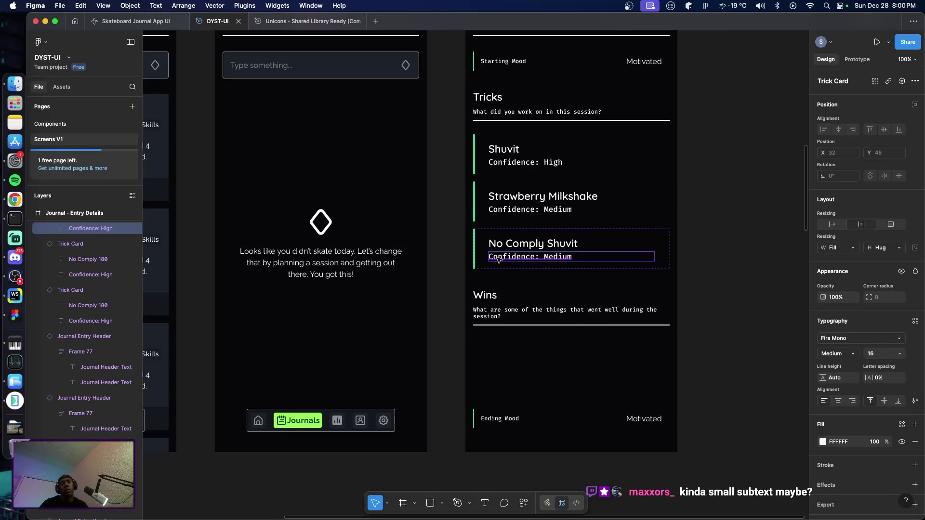
Detach the Wins subtitle's text style and raise its font size to 14.
shift+click(533, 211)
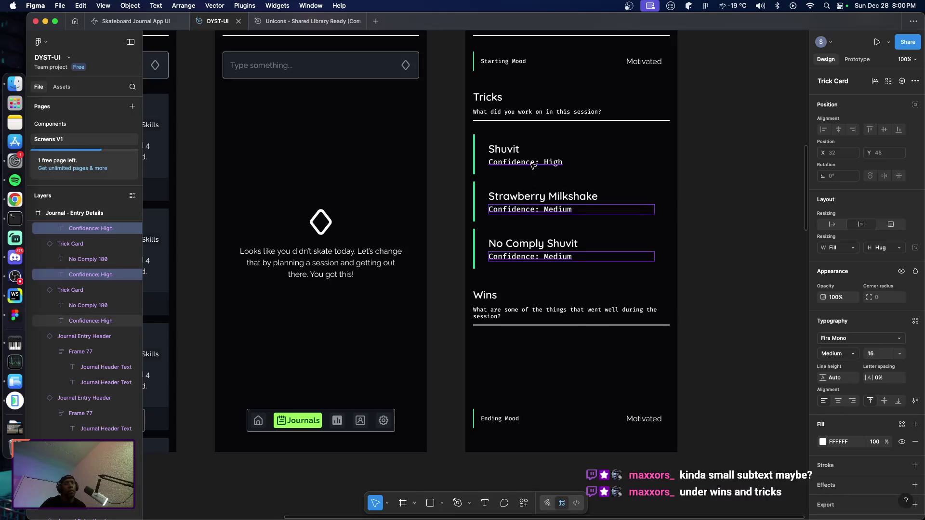
click(515, 279)
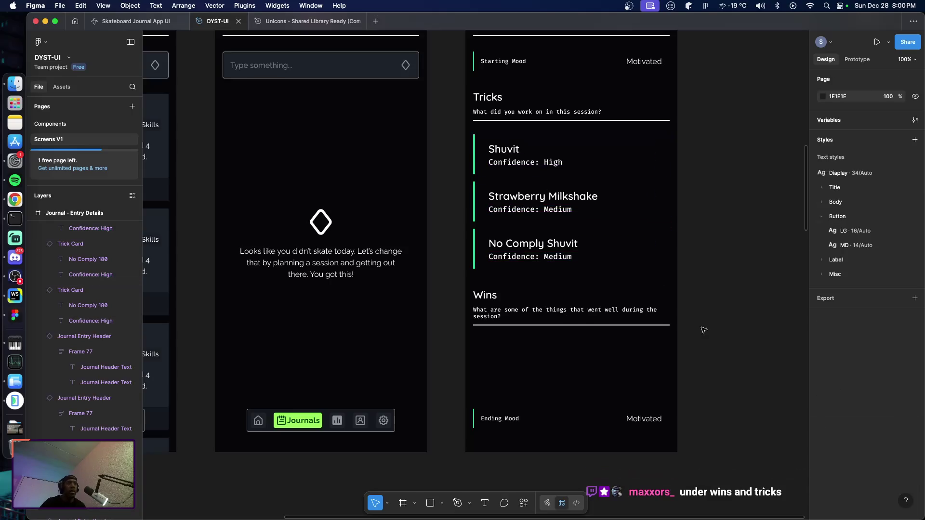
click(499, 316)
double_click(497, 315)
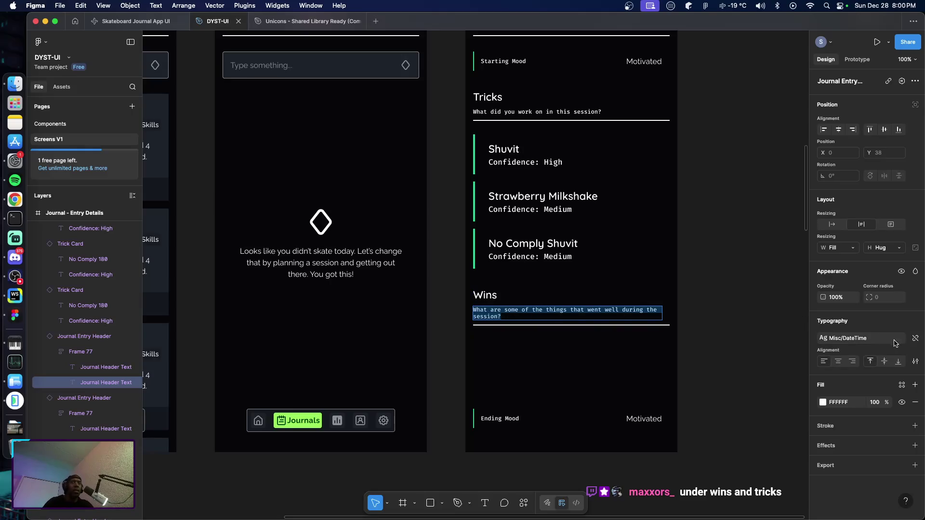
click(914, 340)
click(877, 354)
text(13)
key(Return)
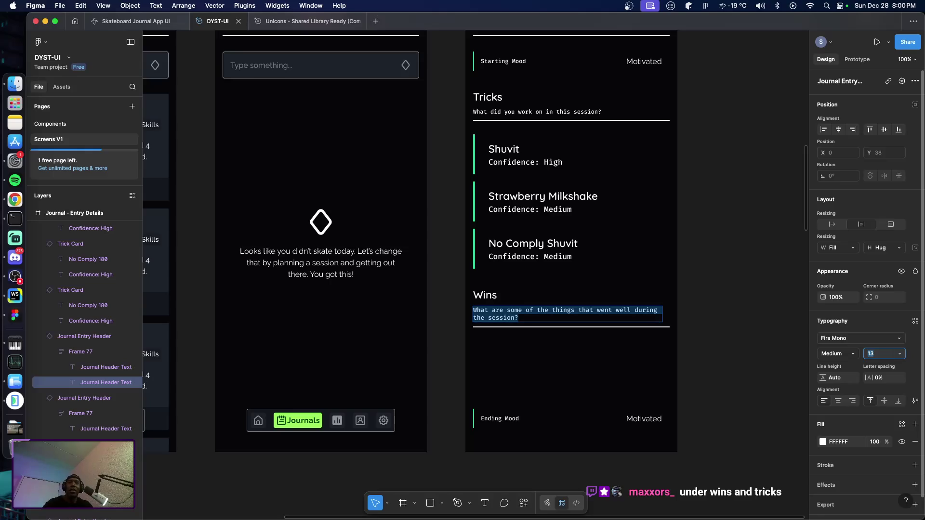
key(Up)
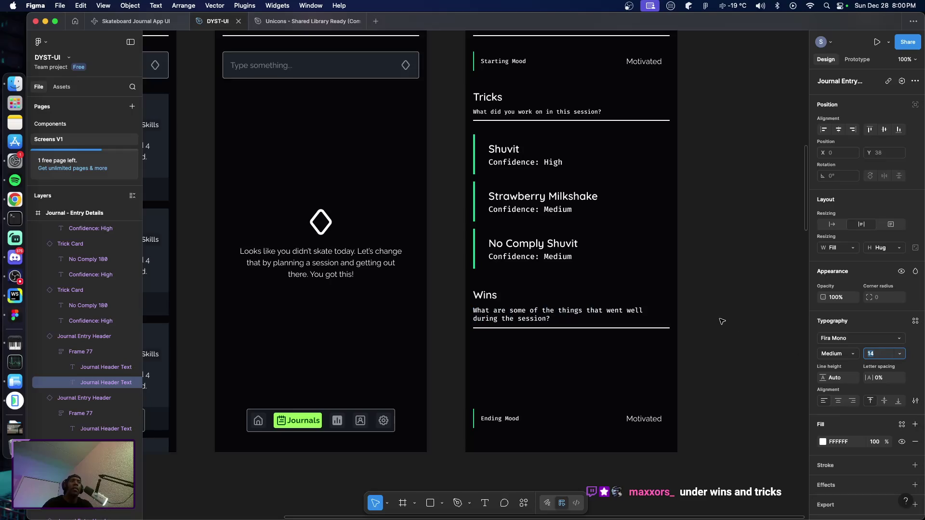
key(Escape)
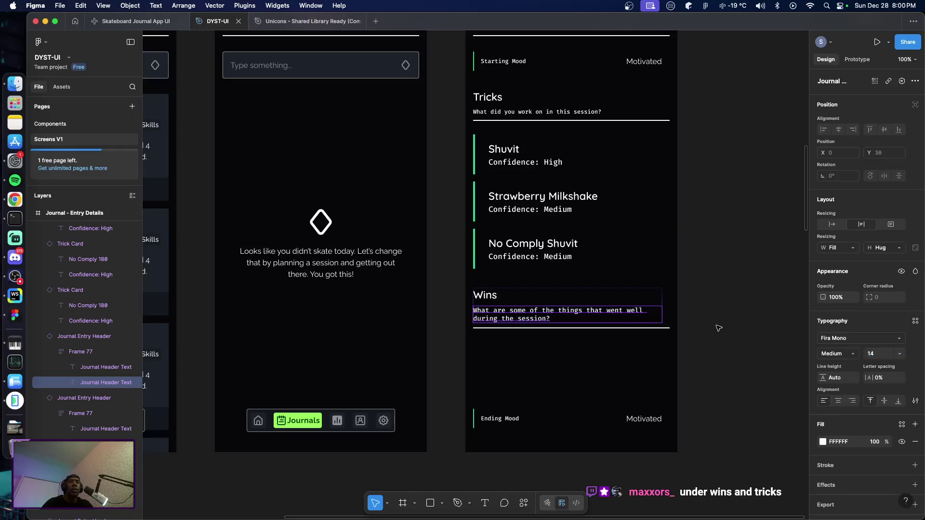
click(494, 298)
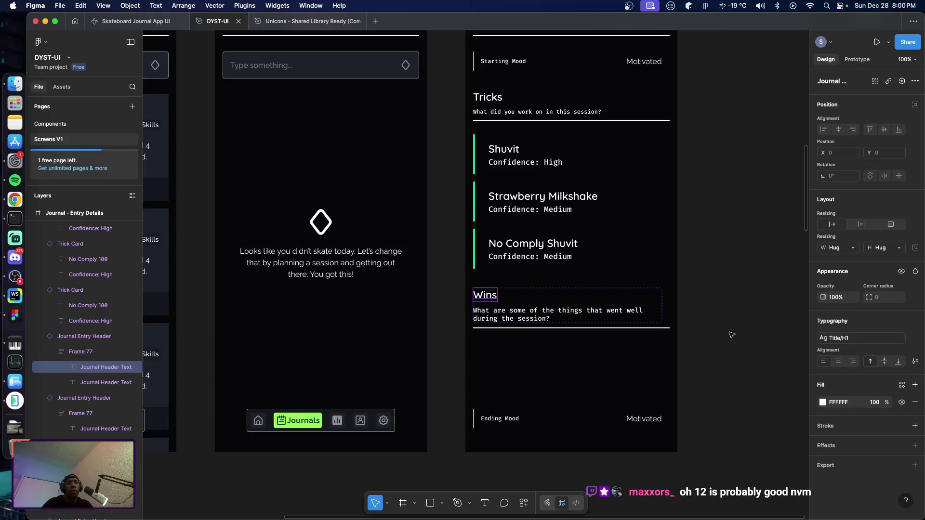
scroll(708, 326, up, 2)
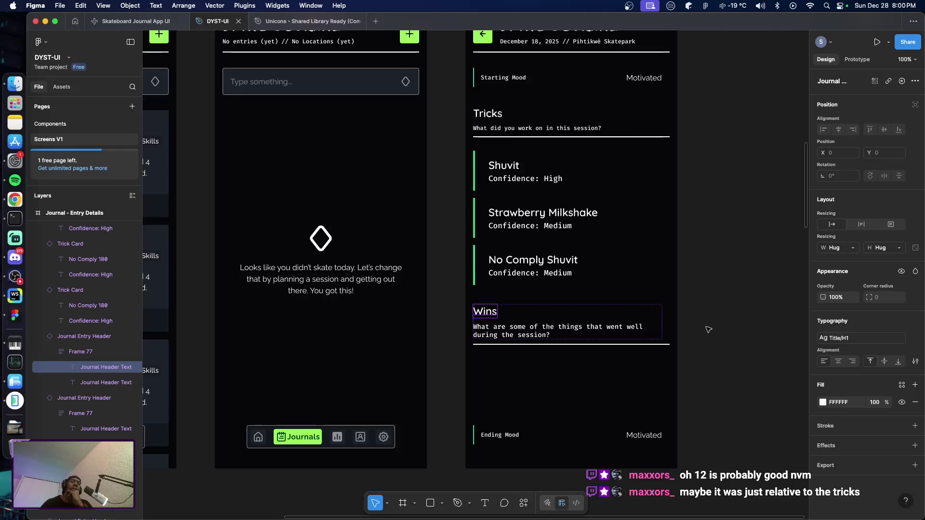
click(713, 330)
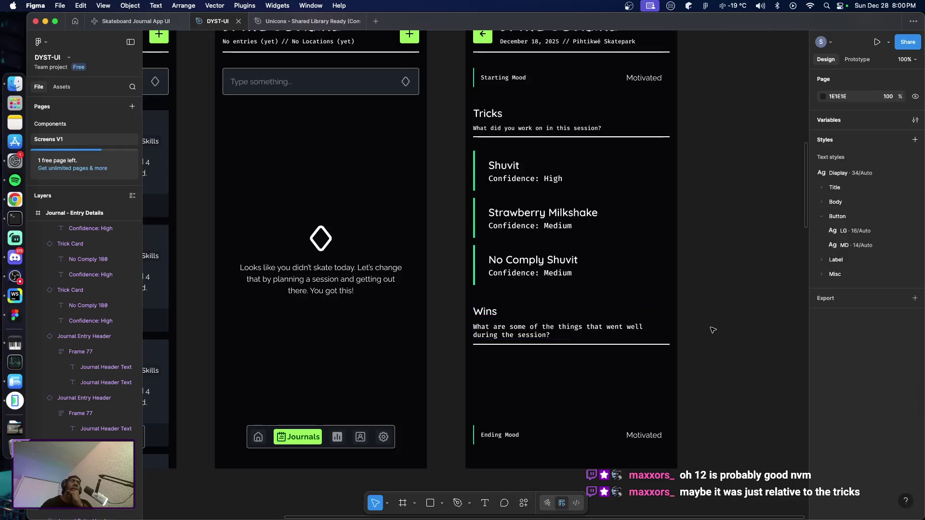
On the Components page, detach Misc/DateTime from the Journal Header Text subtitle to resize it.
double_click(525, 129)
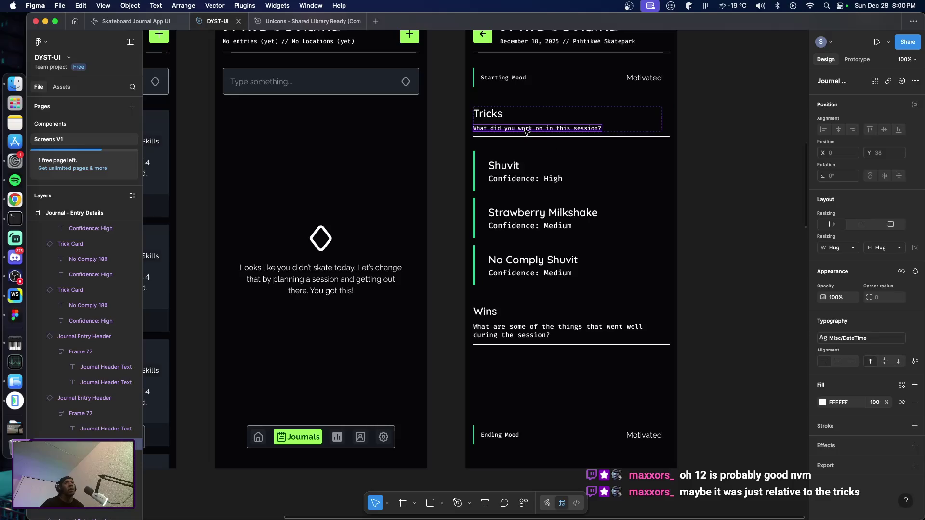
click(732, 224)
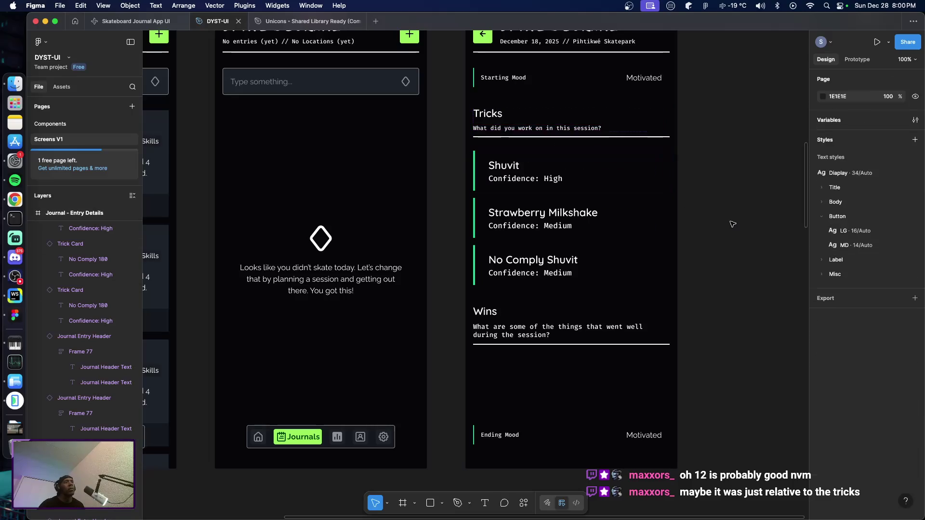
click(50, 124)
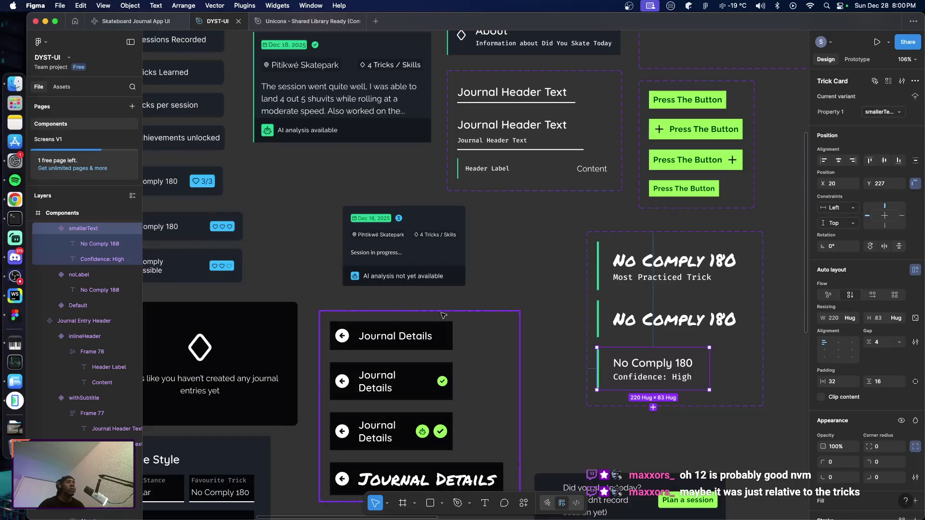
scroll(551, 298, up, 2)
click(492, 192)
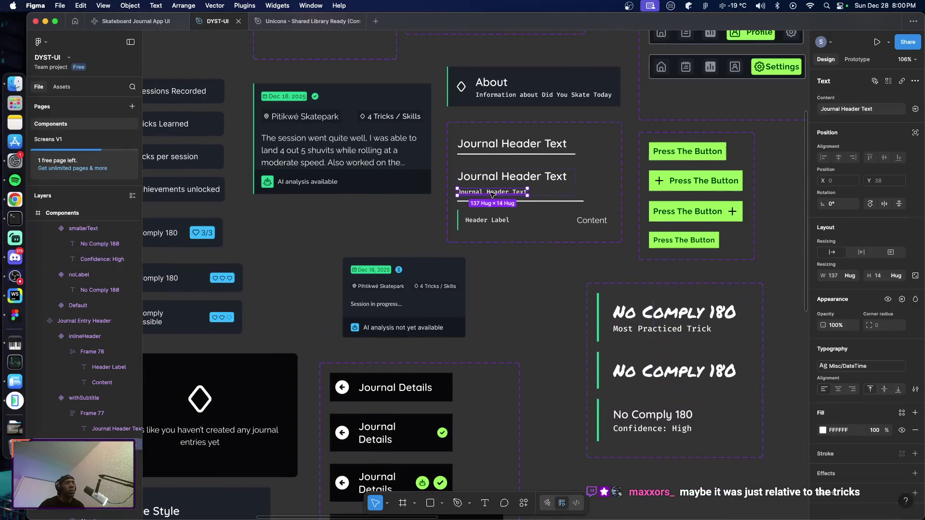
click(915, 366)
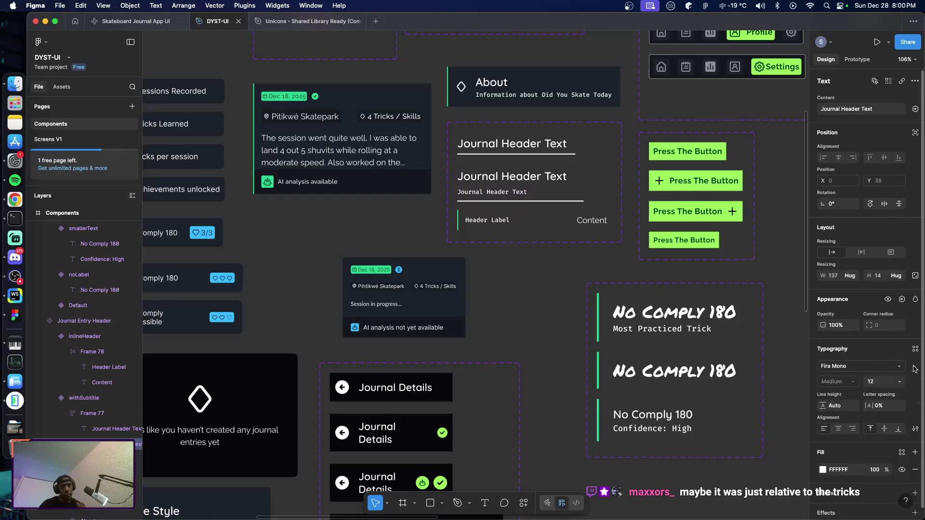
click(880, 382)
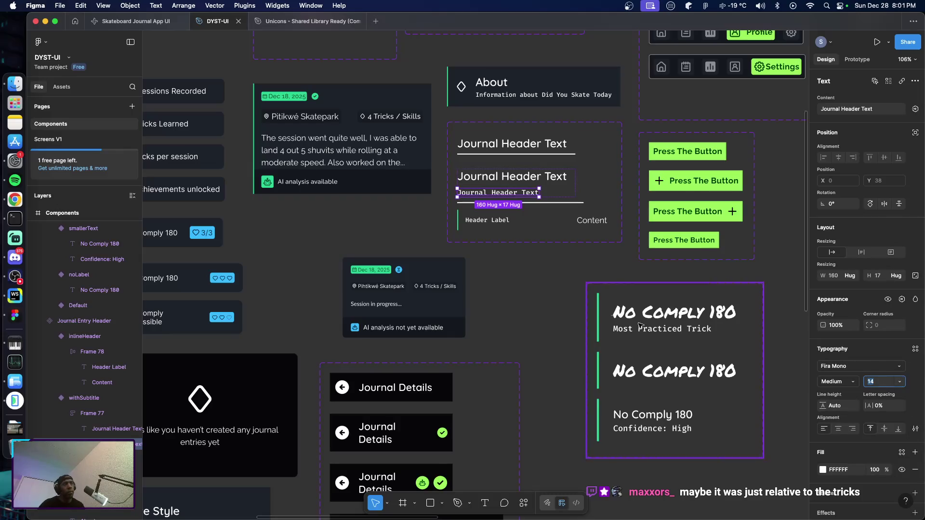
click(545, 315)
click(52, 138)
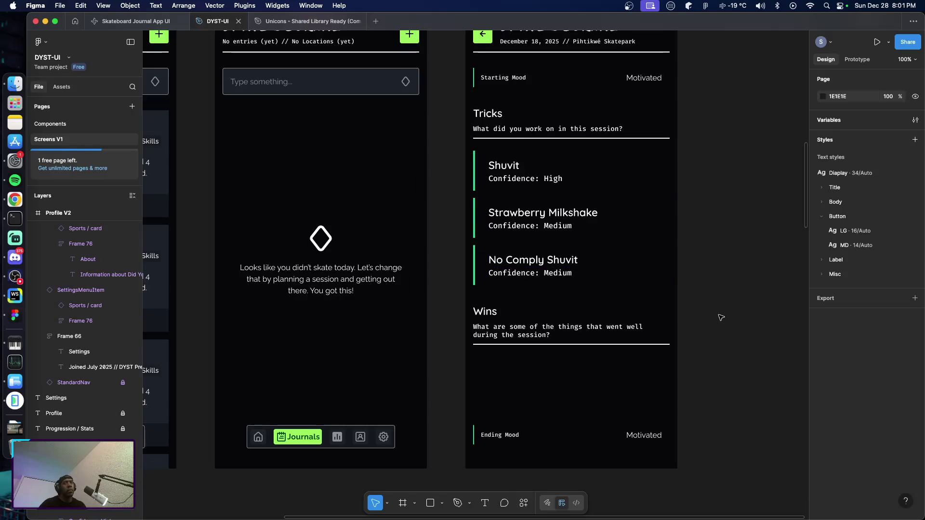
scroll(715, 330, up, 1)
scroll(716, 330, up, 1)
scroll(716, 327, up, 3)
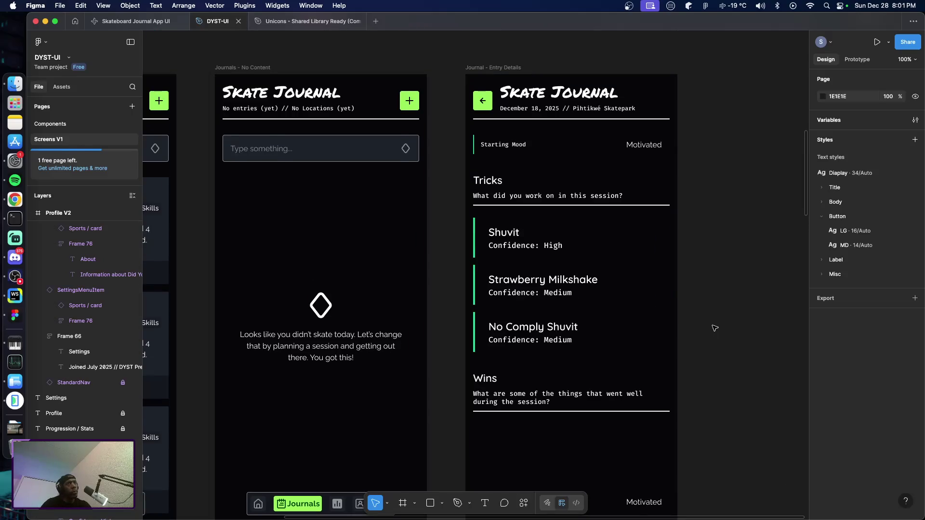
scroll(716, 326, down, 3)
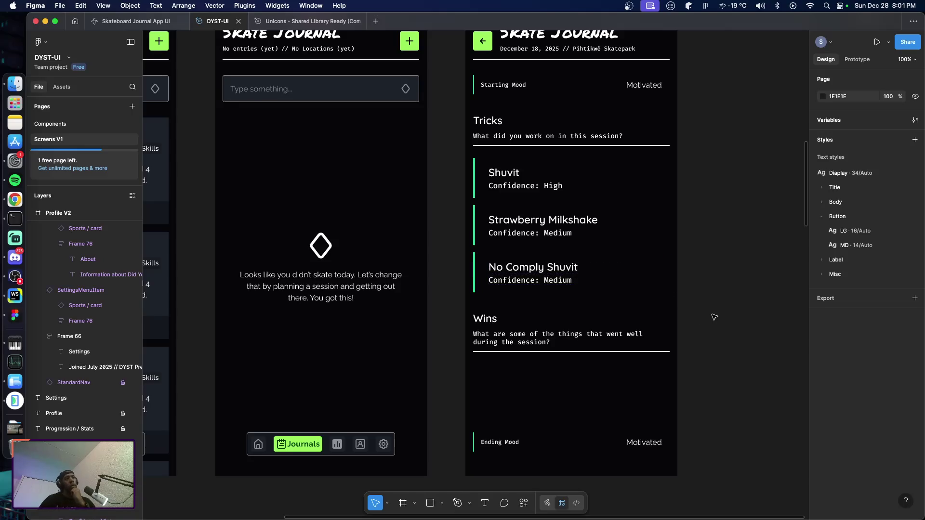
scroll(714, 319, down, 1)
scroll(714, 318, up, 4)
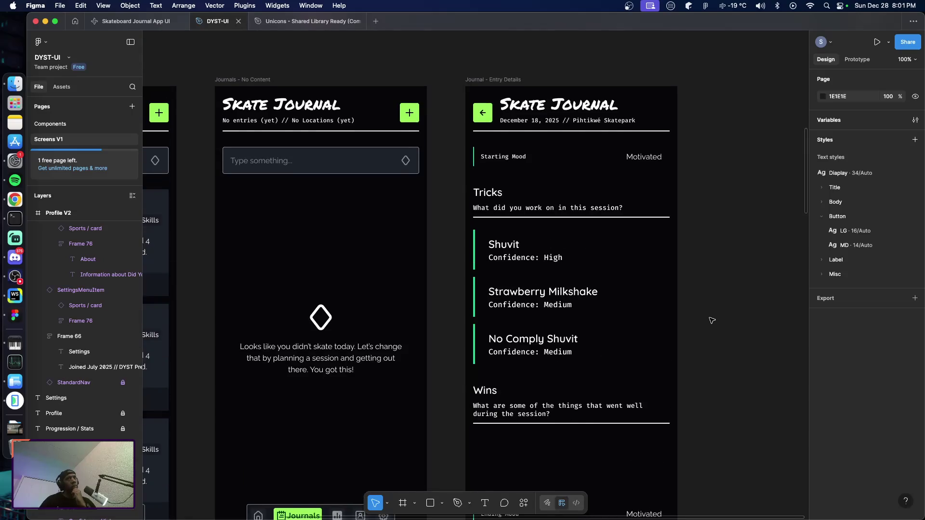
scroll(714, 323, down, 4)
scroll(713, 323, down, 2)
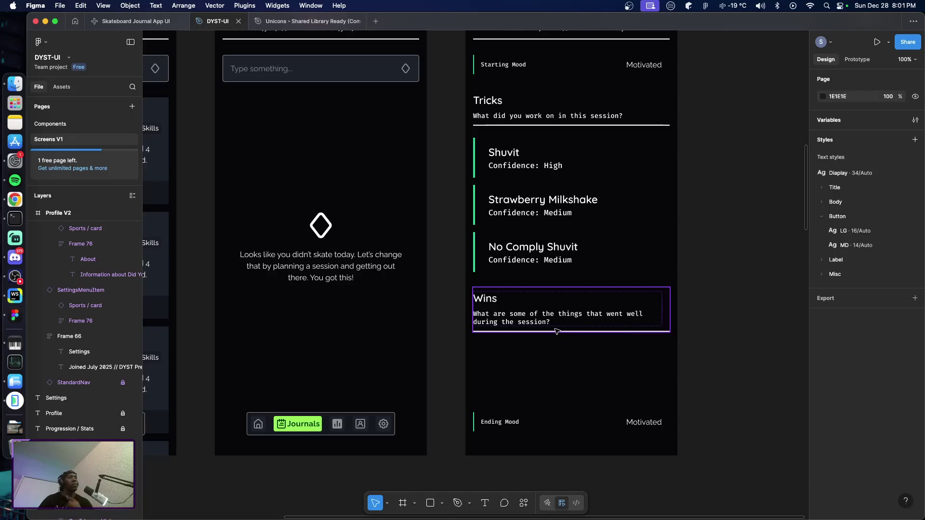
Check the Components page, then pick the Sports / cup trophy icon in the Unicons library.
click(50, 124)
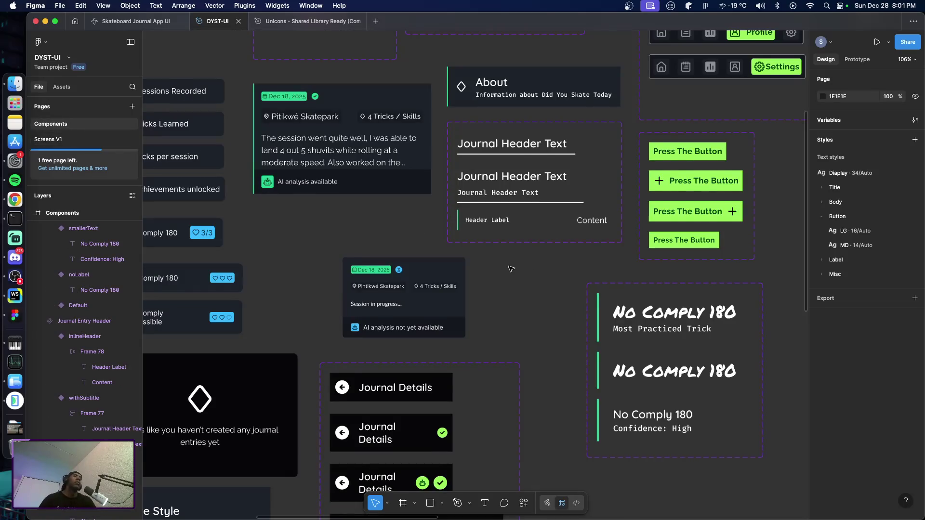
scroll(510, 268, down, 5)
scroll(621, 337, down, 3)
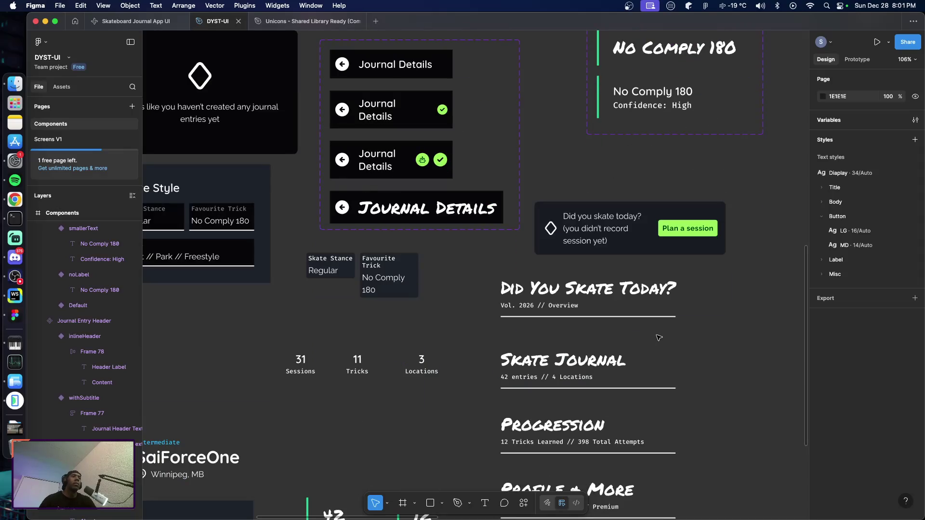
scroll(675, 337, down, 5)
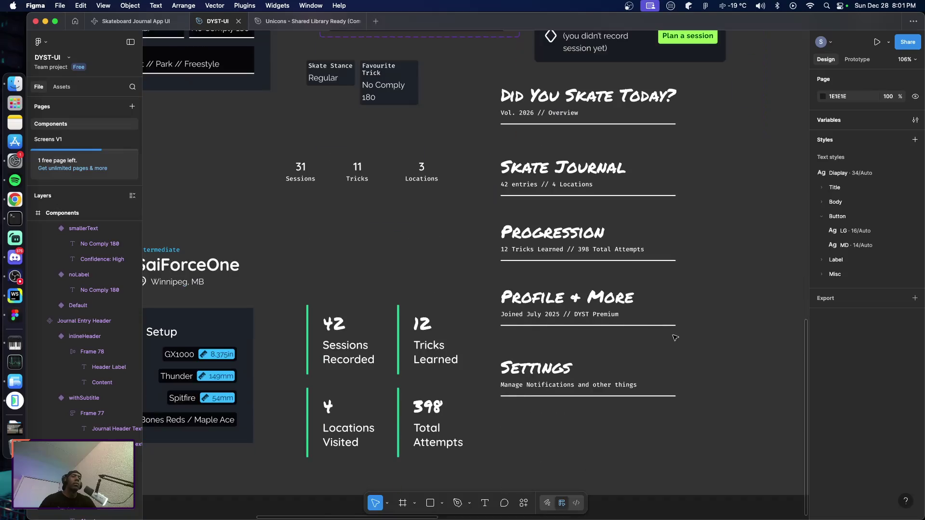
scroll(674, 335, up, 5)
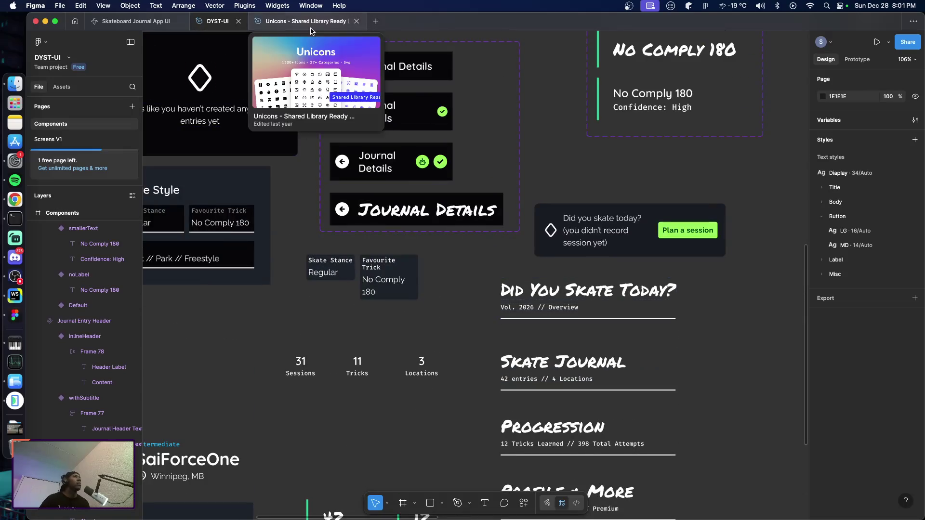
click(310, 23)
click(73, 88)
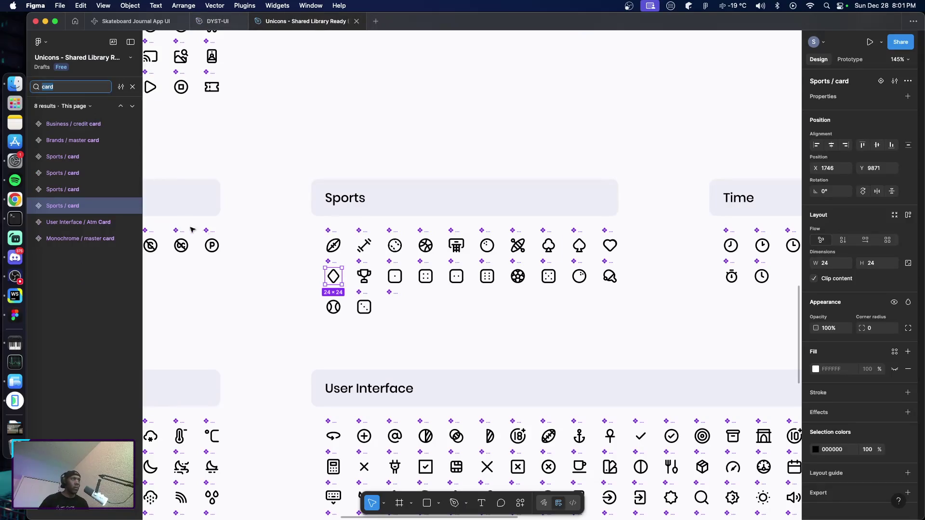
click(364, 276)
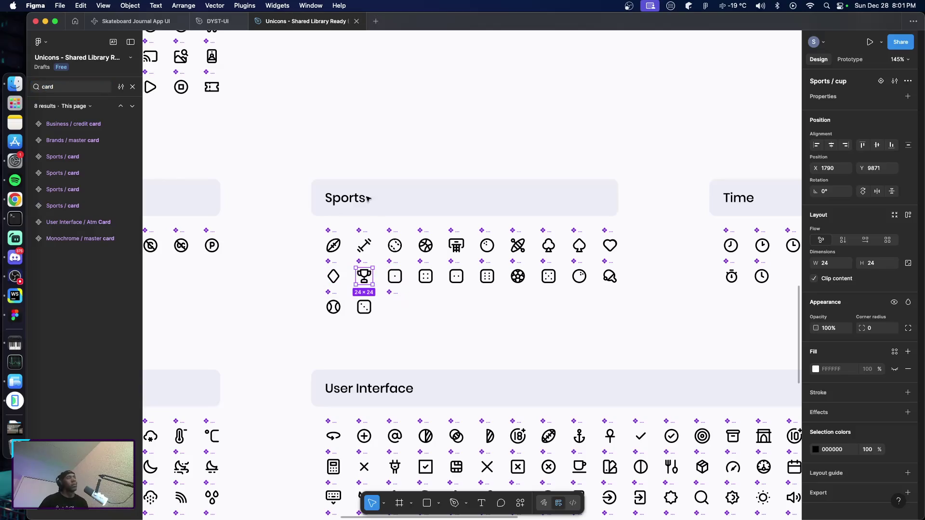
Return to the DYST-UI file and zoom out to show its Components page frames.
click(214, 21)
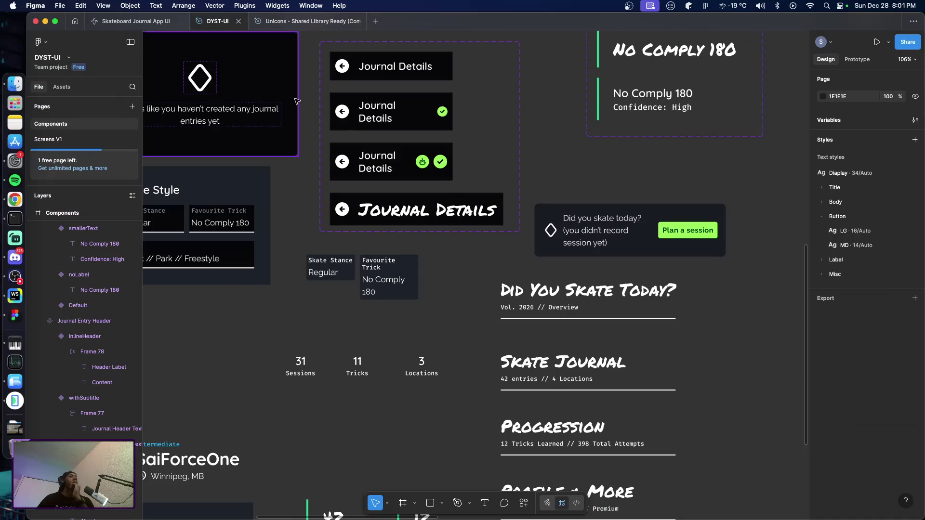
scroll(481, 241, down, 4)
scroll(681, 351, down, 4)
scroll(665, 345, up, 5)
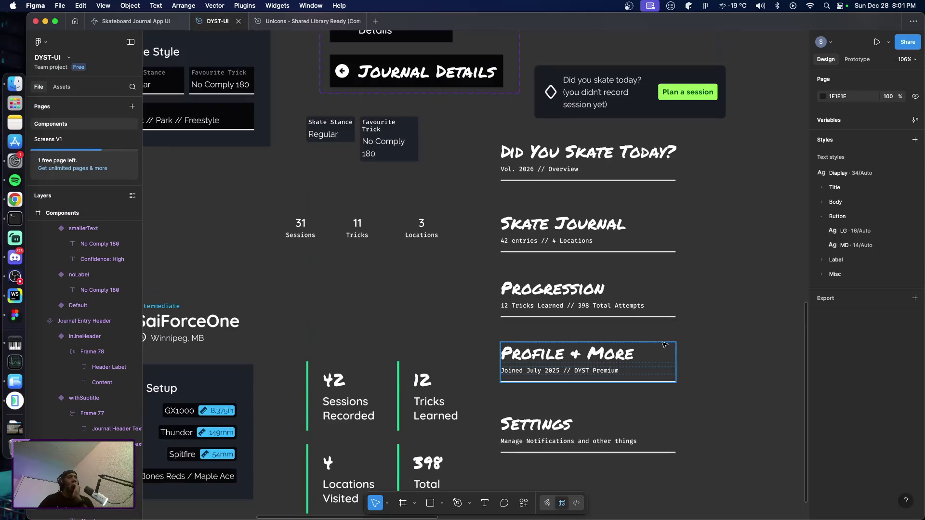
scroll(664, 345, down, 2)
scroll(664, 348, down, 3)
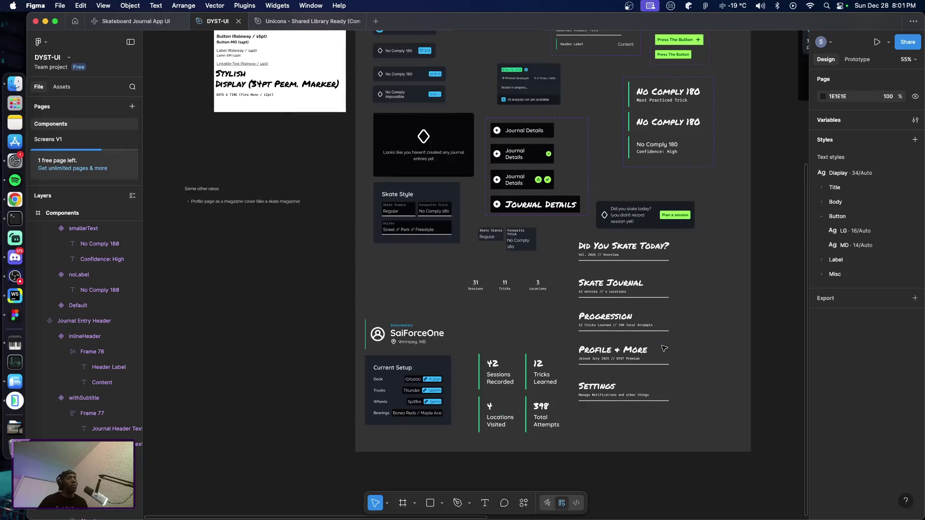
scroll(664, 348, down, 1)
scroll(664, 348, down, 1)
scroll(664, 348, down, 1)
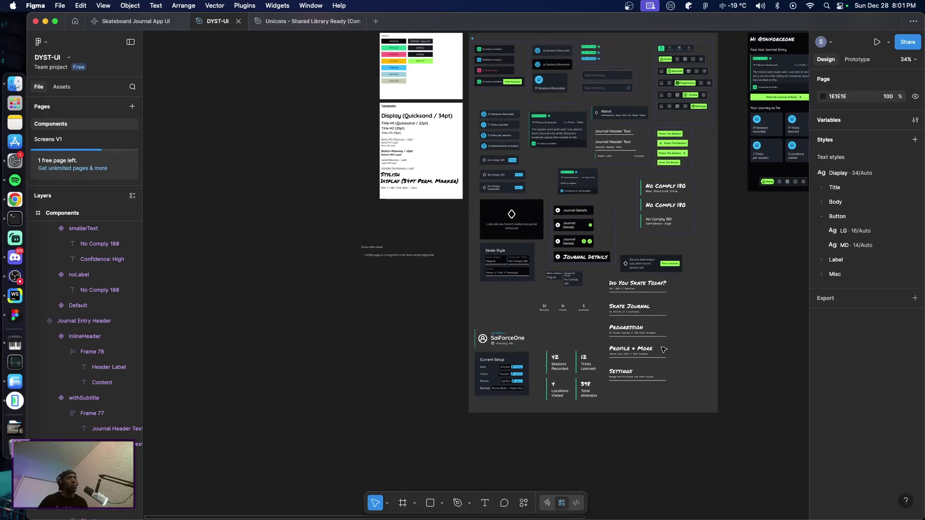
scroll(626, 289, up, 3)
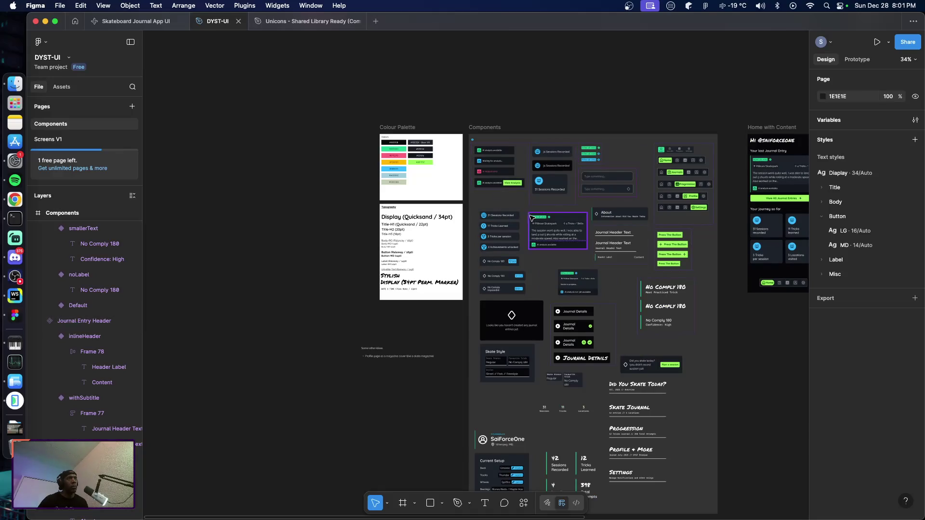
Widen the Components frame from 1500 to 1643.
click(491, 127)
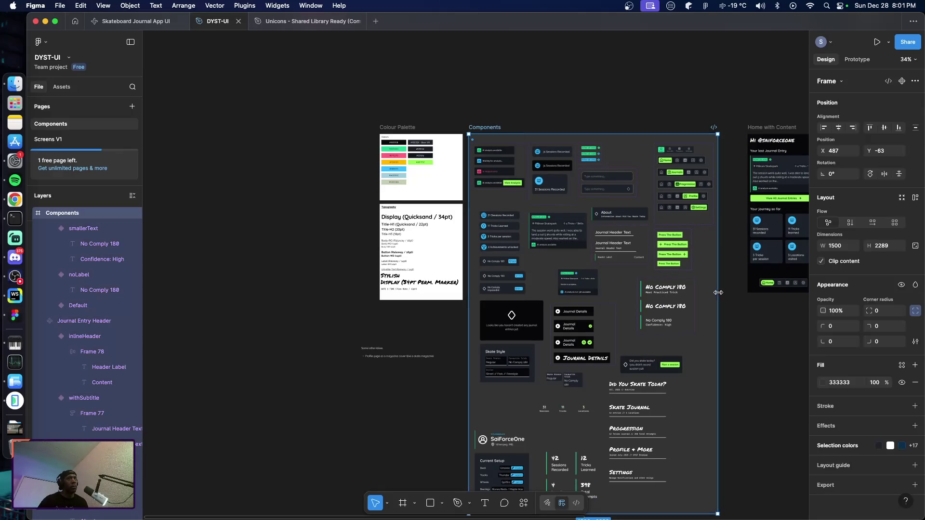
drag(718, 292, 741, 324)
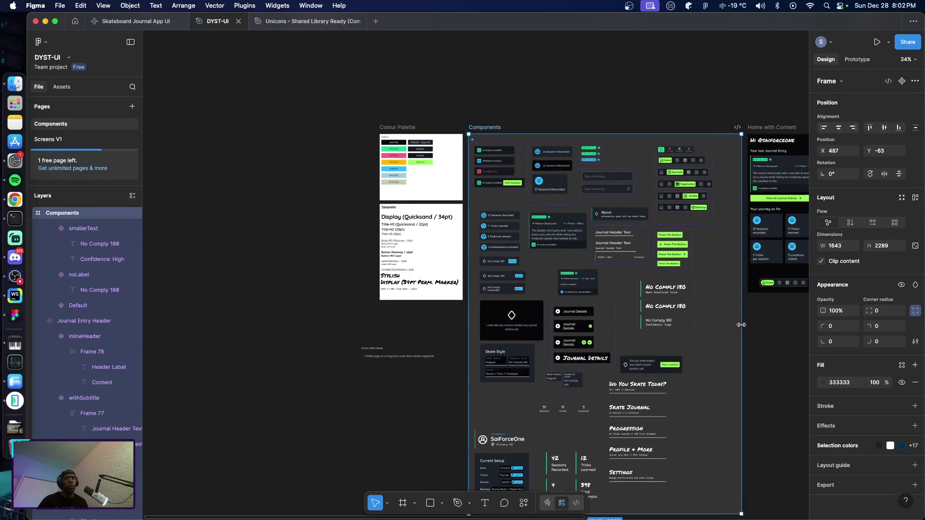
scroll(645, 295, right, 10)
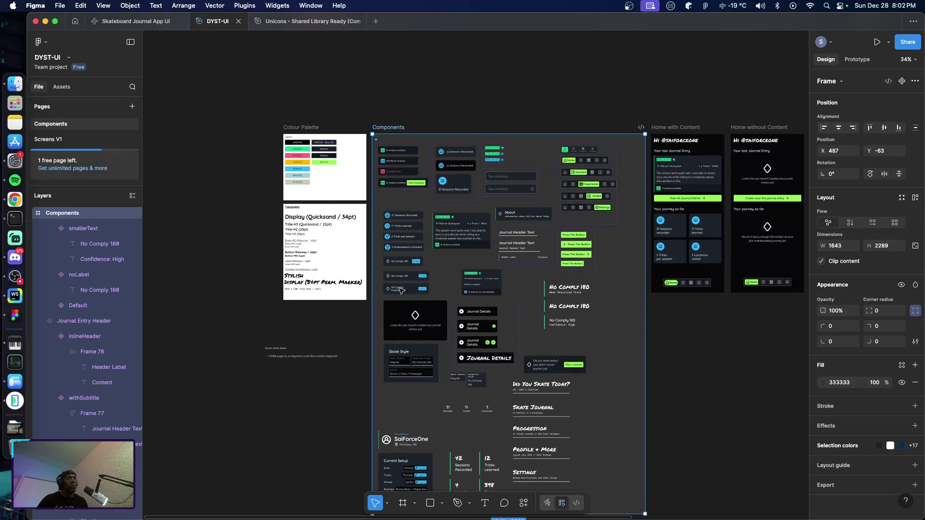
scroll(542, 307, left, 2)
Move the five screen frames, Home with Content through Journal Details, below the Components frame.
mouse_move(333, 73)
mouse_down()
mouse_move(628, 252)
mouse_move(432, 92)
mouse_up()
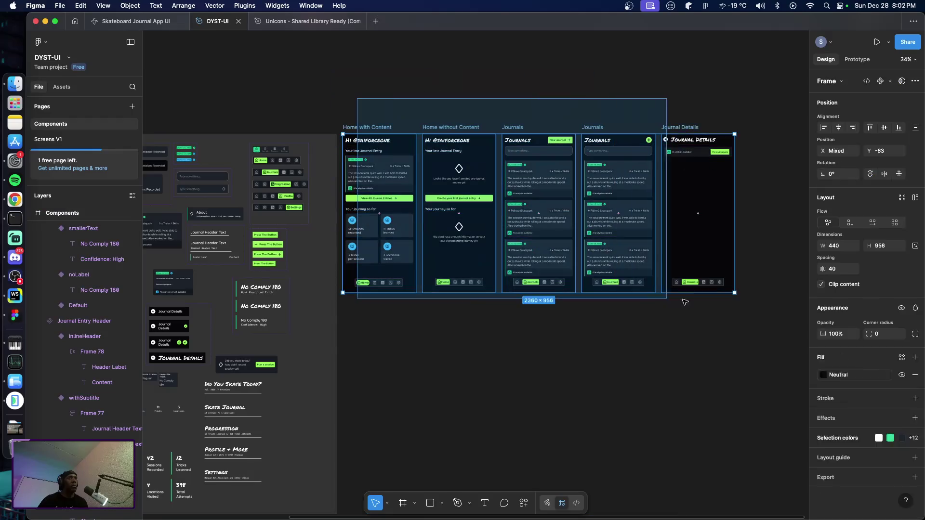
drag(357, 98, 763, 338)
scroll(584, 263, up, 3)
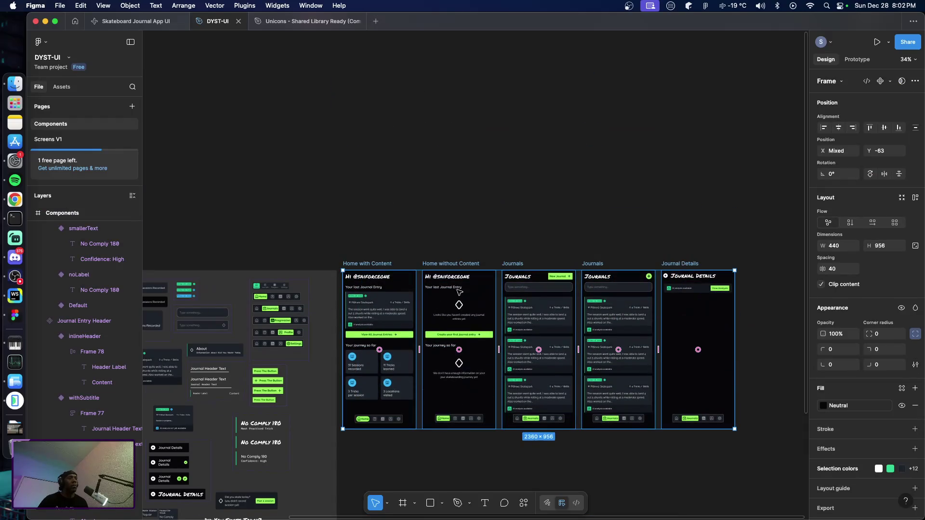
scroll(460, 279, down, 5)
scroll(467, 255, left, 2)
scroll(471, 253, left, 2)
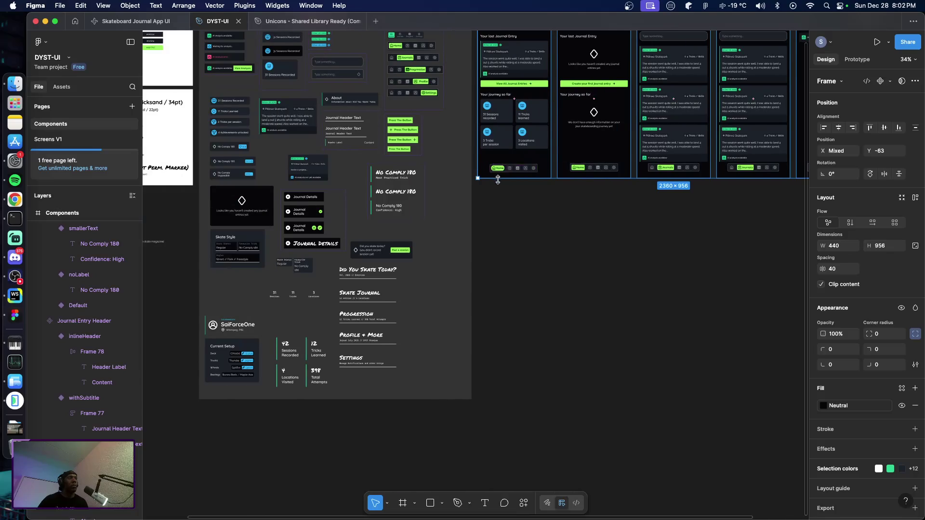
mouse_move(546, 155)
mouse_down()
mouse_move(589, 346)
mouse_move(266, 310)
mouse_up()
scroll(590, 346, up, 2)
scroll(589, 345, down, 6)
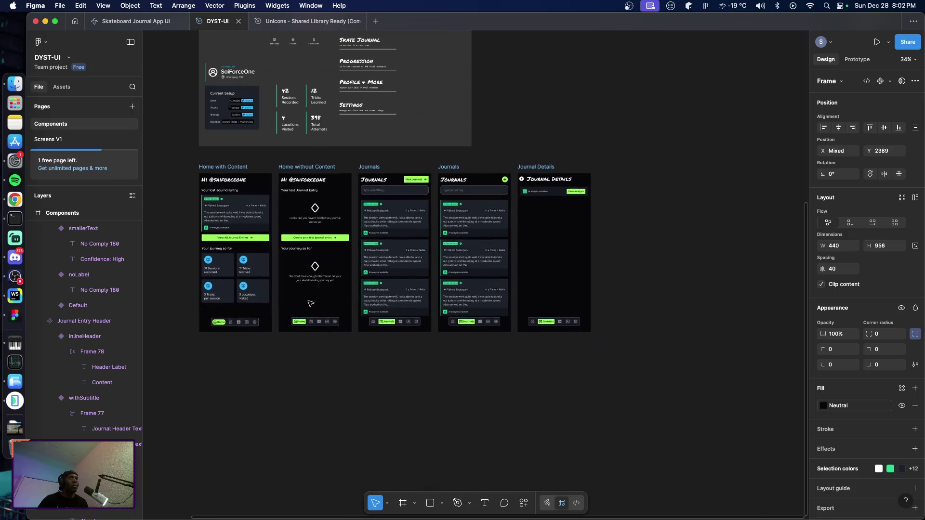
scroll(495, 269, up, 10)
scroll(511, 270, up, 5)
scroll(482, 279, down, 2)
click(456, 286)
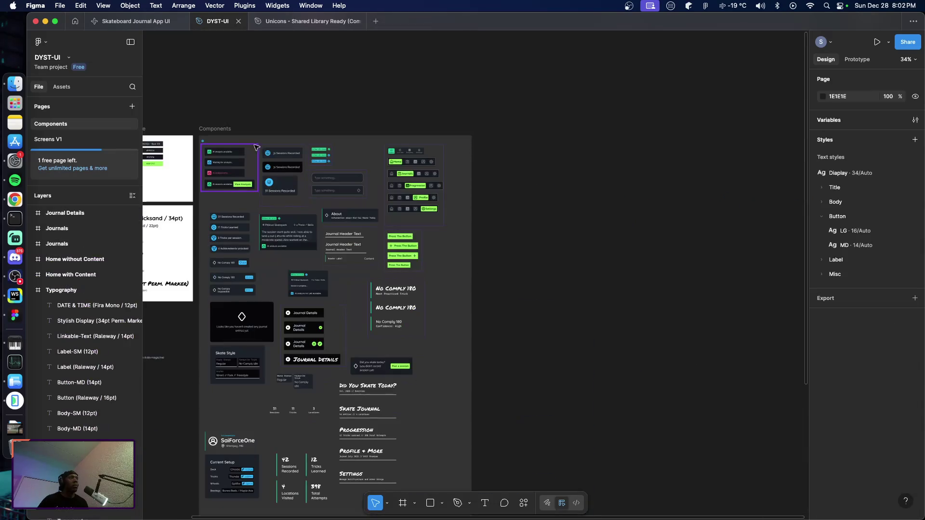
click(446, 278)
mouse_move(475, 292)
mouse_down()
mouse_move(724, 303)
mouse_move(700, 298)
mouse_up()
scroll(515, 265, down, 3)
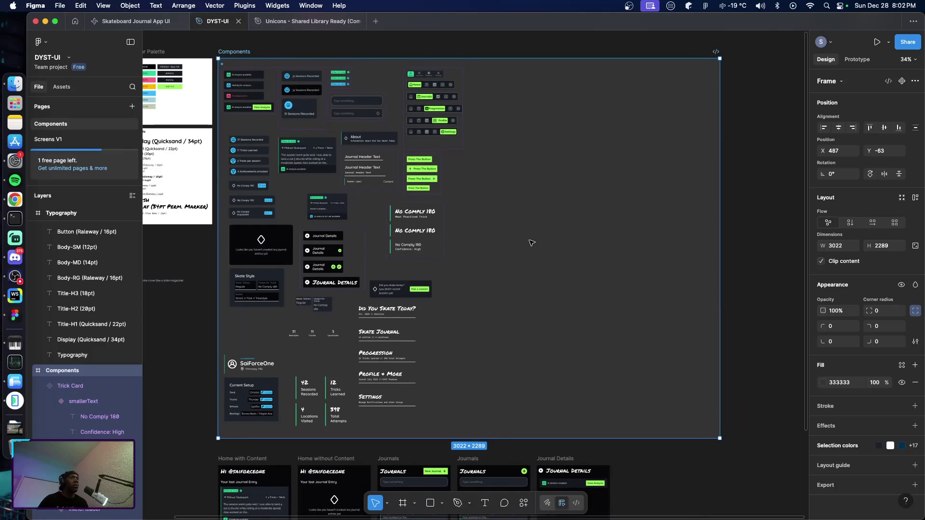
scroll(530, 243, up, 5)
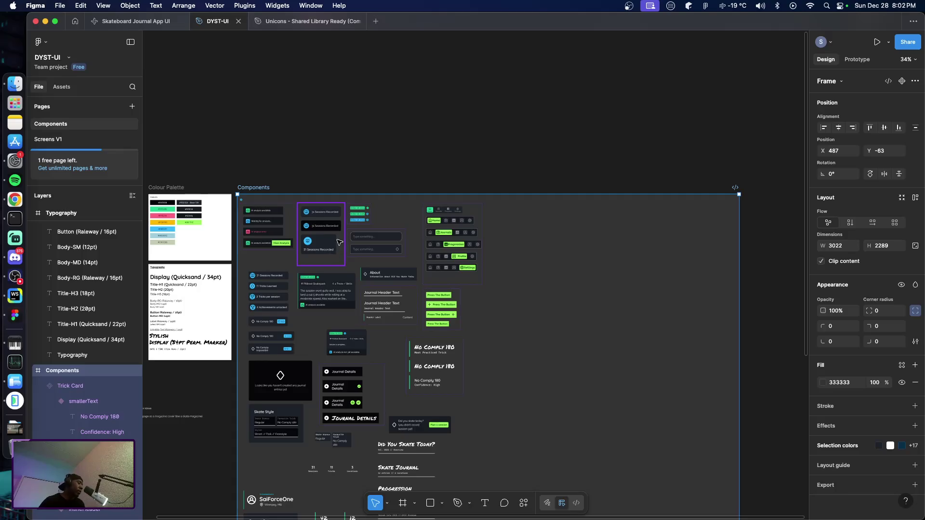
scroll(333, 246, up, 5)
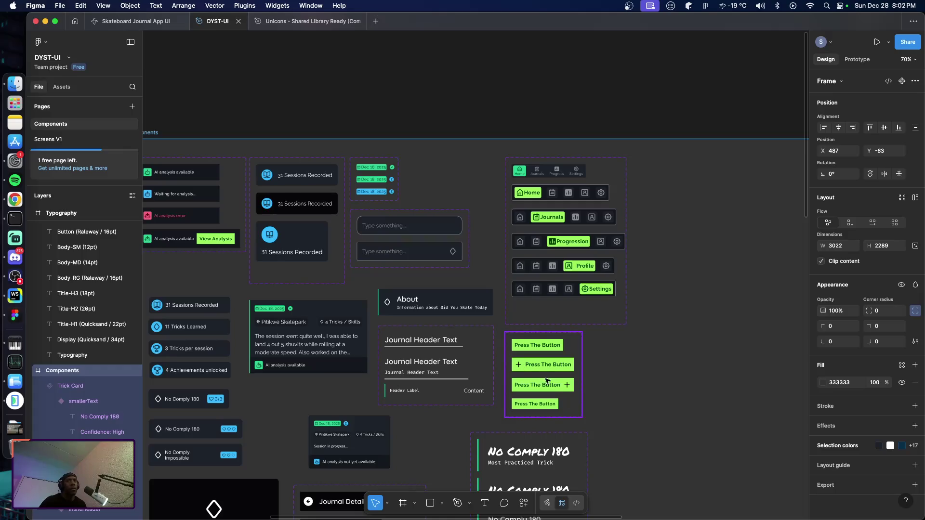
mouse_move(517, 377)
mouse_down()
mouse_move(505, 310)
mouse_move(559, 305)
mouse_up()
key(Escape)
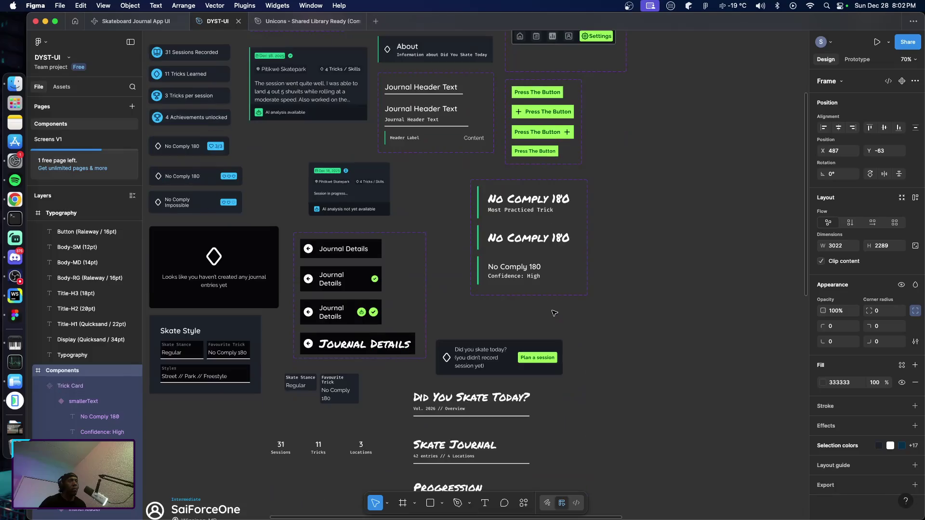
scroll(559, 306, down, 5)
click(601, 240)
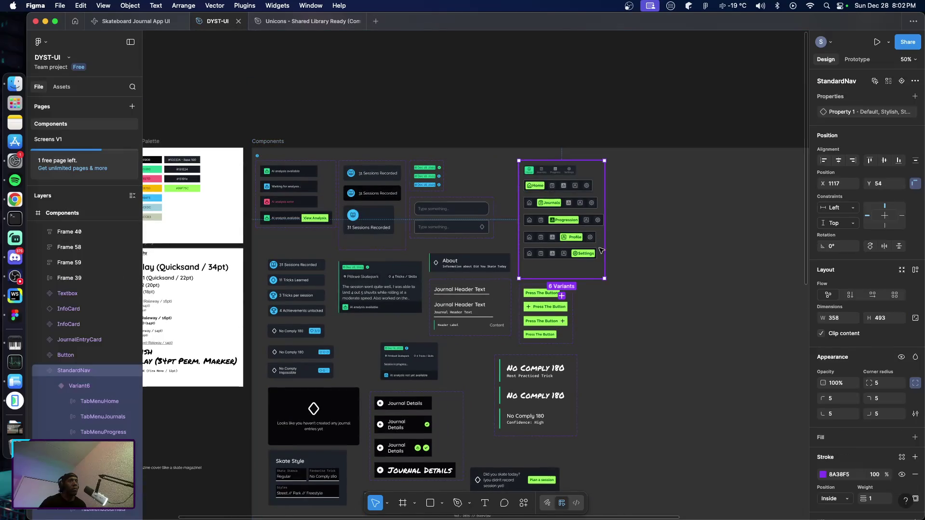
click(543, 385)
mouse_move(519, 378)
mouse_down()
mouse_move(628, 314)
mouse_move(635, 194)
mouse_up()
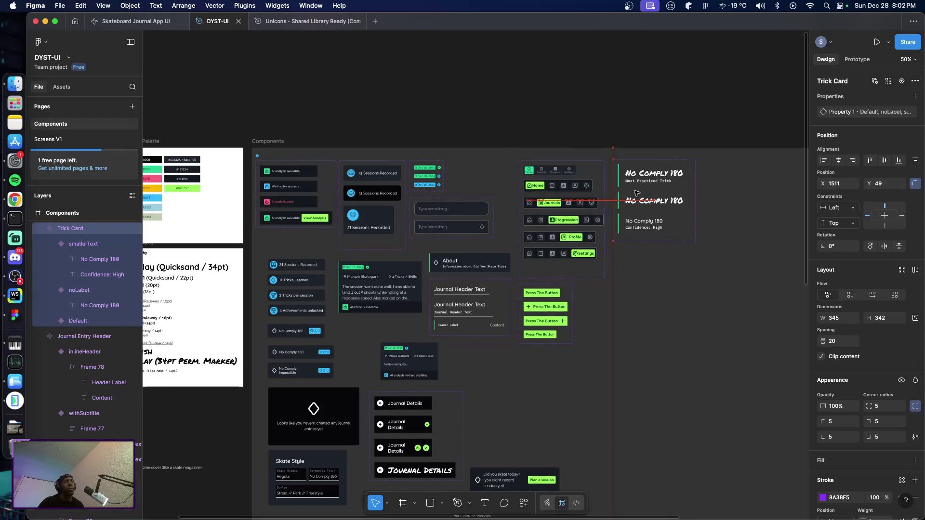
drag(635, 195, 635, 194)
scroll(501, 299, right, 5)
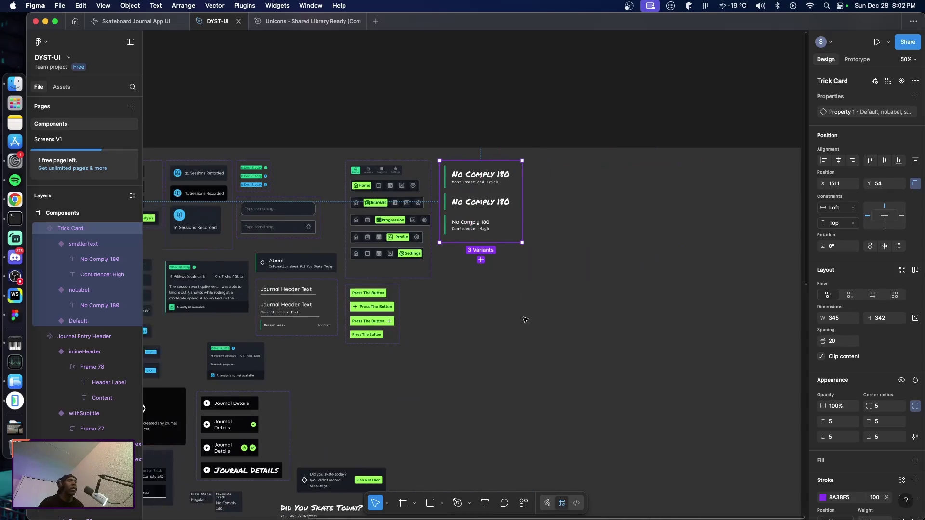
scroll(524, 317, up, 1)
drag(405, 338, 591, 215)
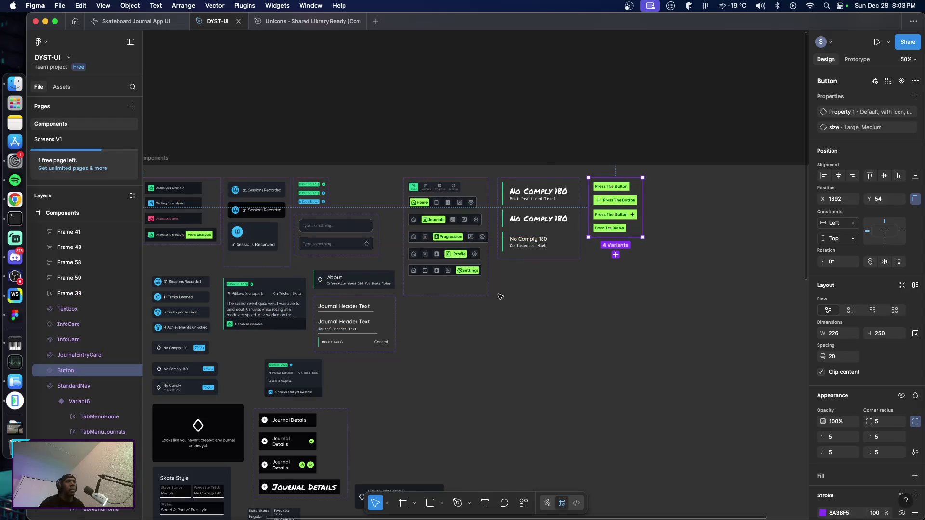
mouse_move(319, 347)
mouse_down()
mouse_move(734, 212)
mouse_move(720, 211)
mouse_up()
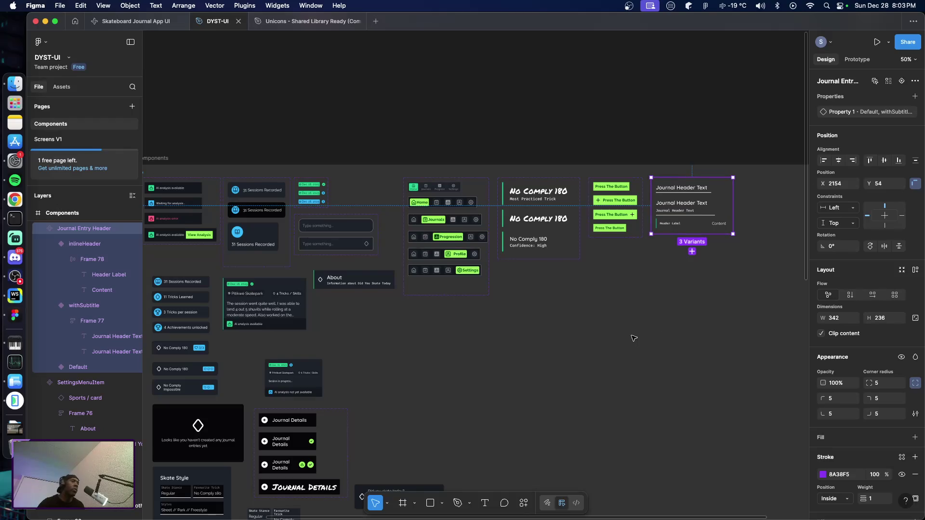
scroll(568, 337, right, 5)
scroll(527, 337, left, 5)
scroll(492, 343, left, 3)
scroll(490, 343, left, 3)
scroll(490, 342, right, 3)
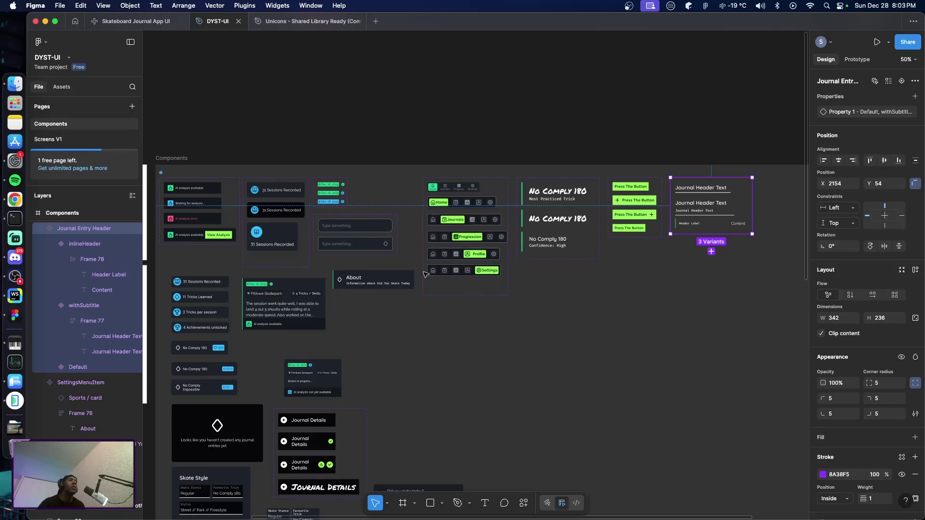
scroll(490, 331, down, 4)
scroll(492, 337, down, 3)
scroll(493, 342, down, 3)
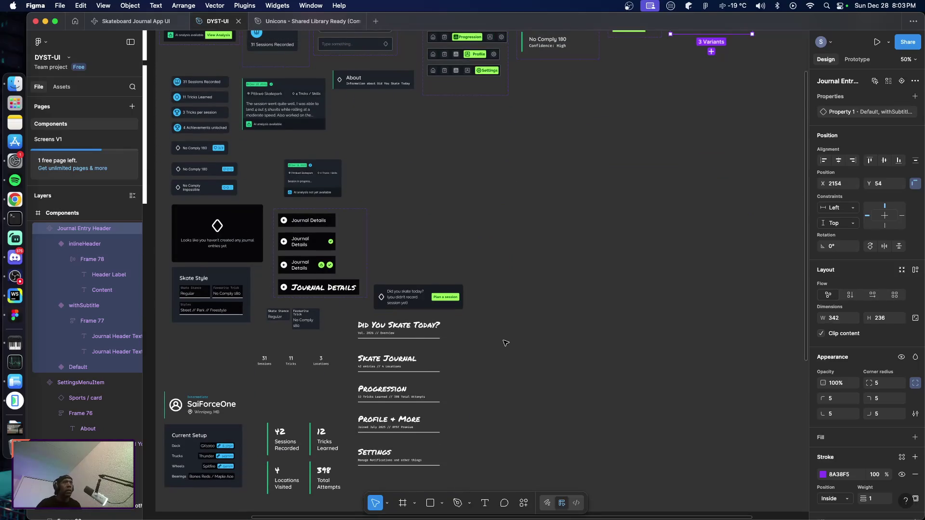
scroll(506, 342, up, 5)
click(501, 328)
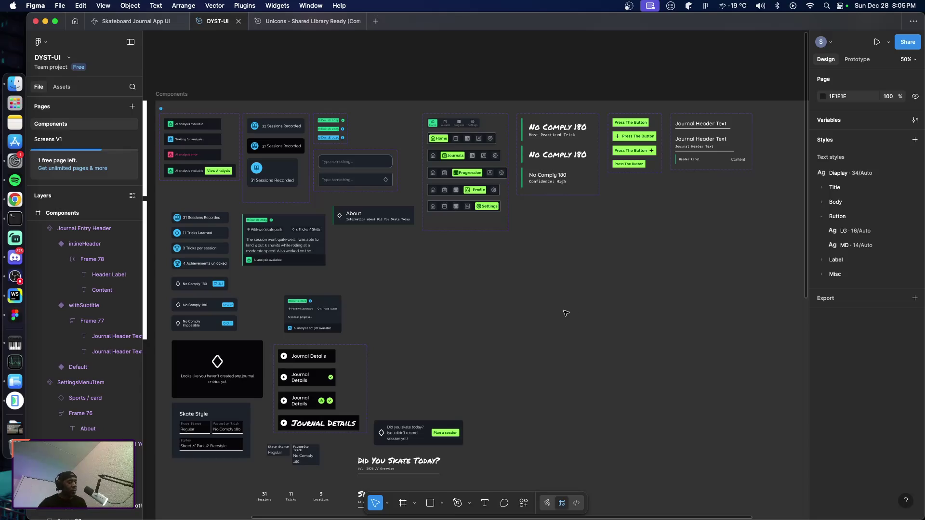
scroll(564, 315, right, 3)
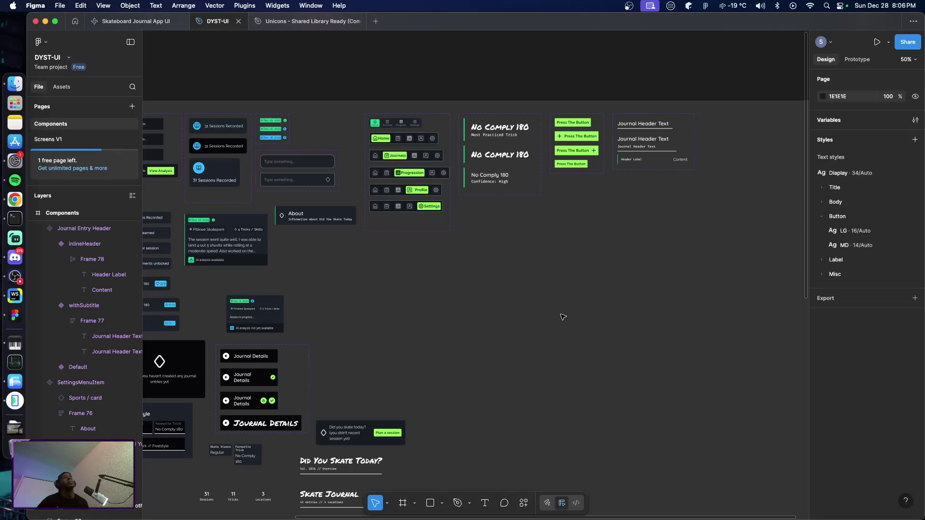
scroll(551, 302, down, 1)
scroll(551, 302, down, 3)
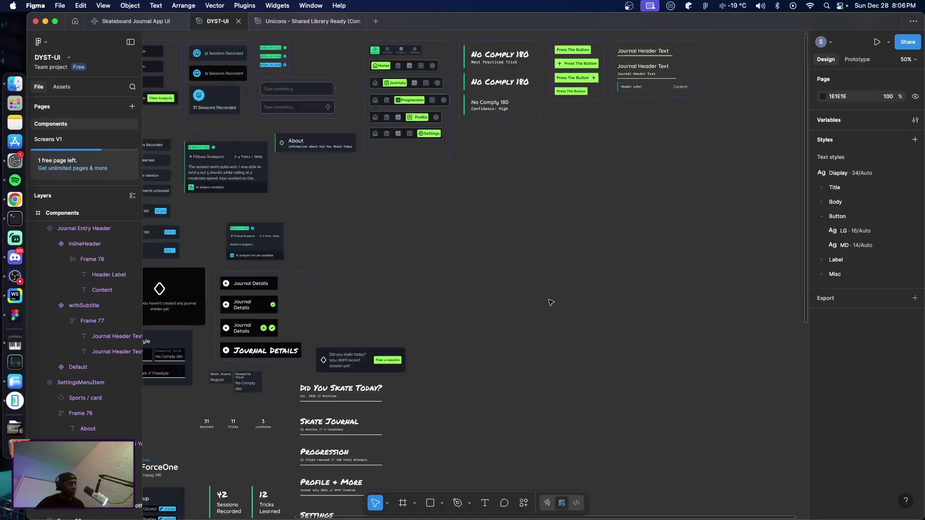
scroll(547, 302, up, 3)
scroll(535, 302, right, 2)
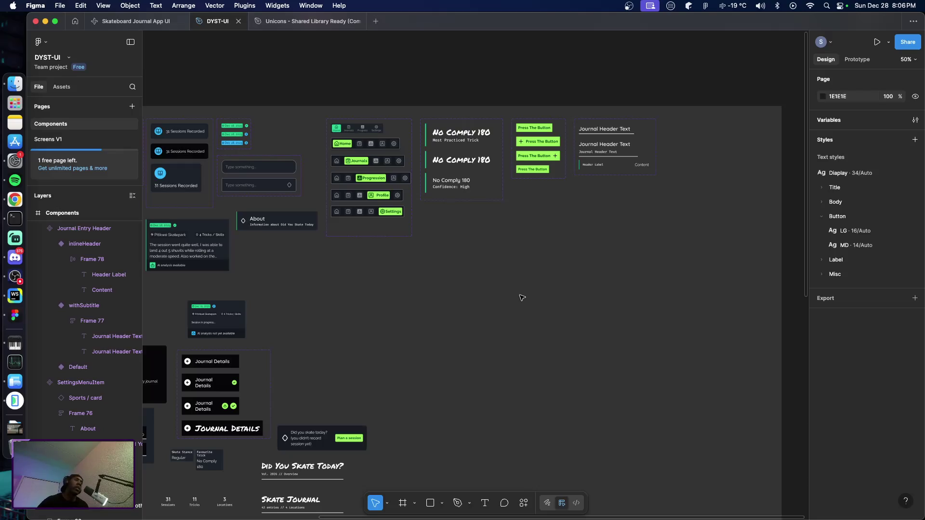
scroll(472, 278, right, 5)
scroll(472, 278, left, 5)
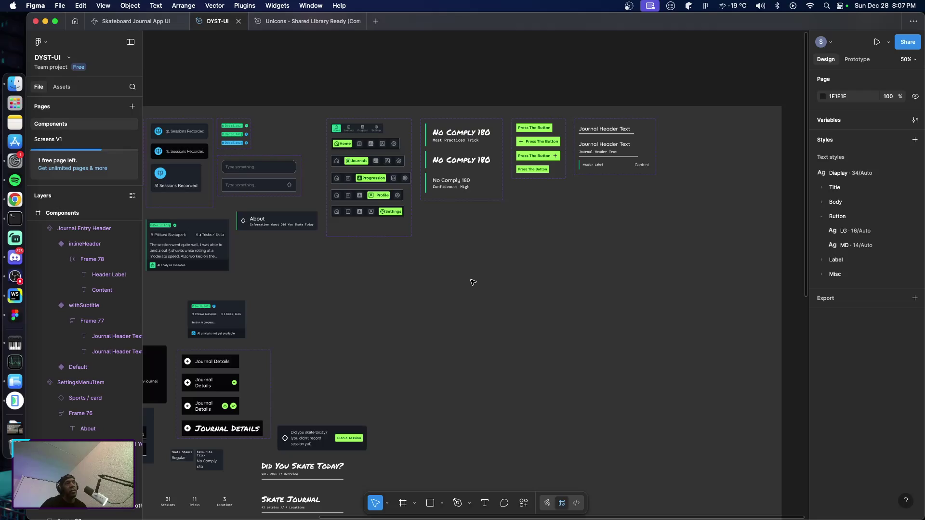
scroll(490, 282, right, 2)
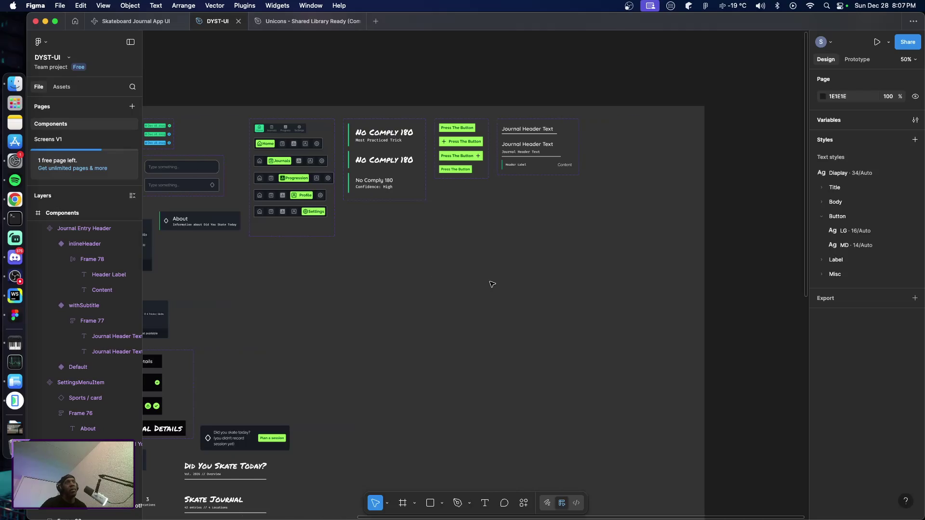
scroll(490, 282, left, 5)
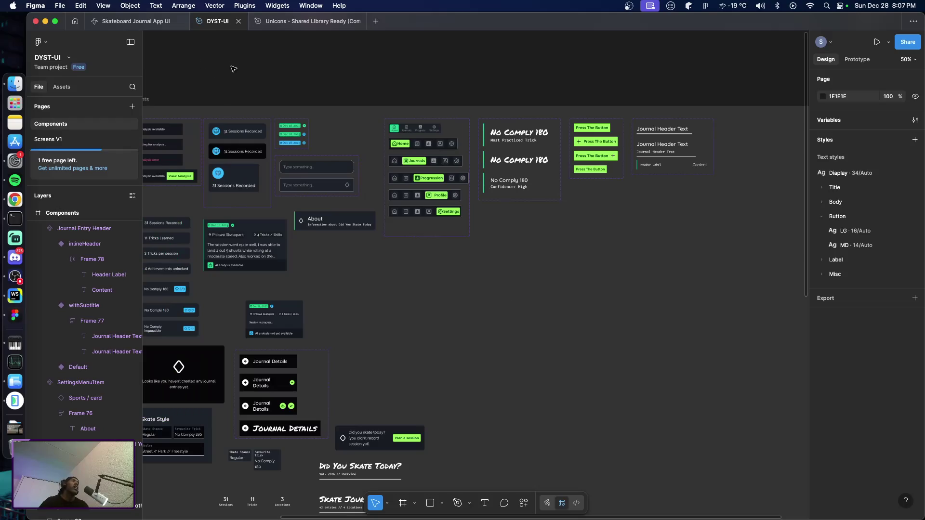
Paste the 24×24 Unicons cup icon into the Components frame just below the navigation bars.
click(62, 140)
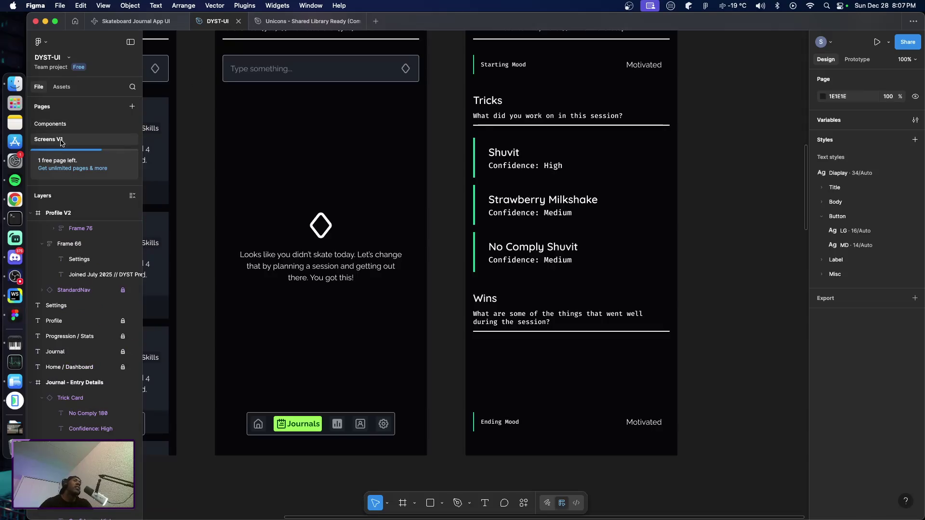
click(54, 126)
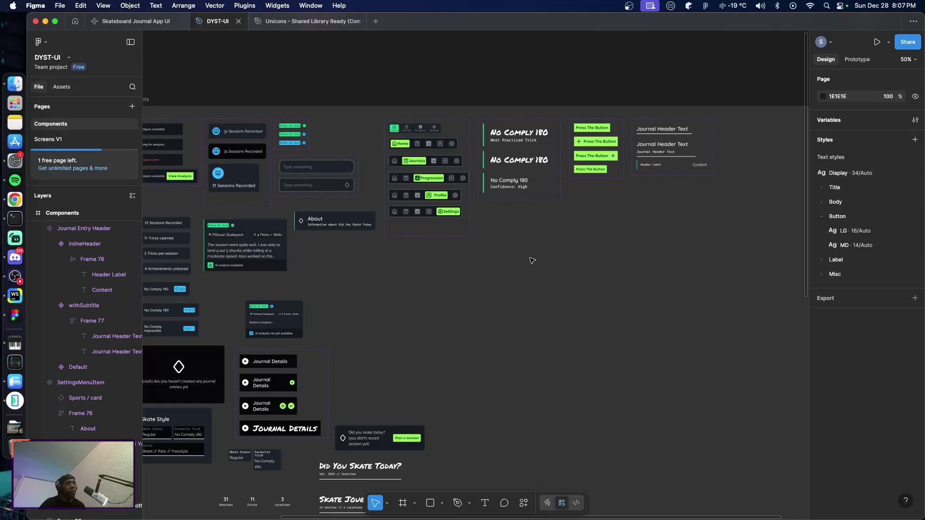
key(ctrl+v)
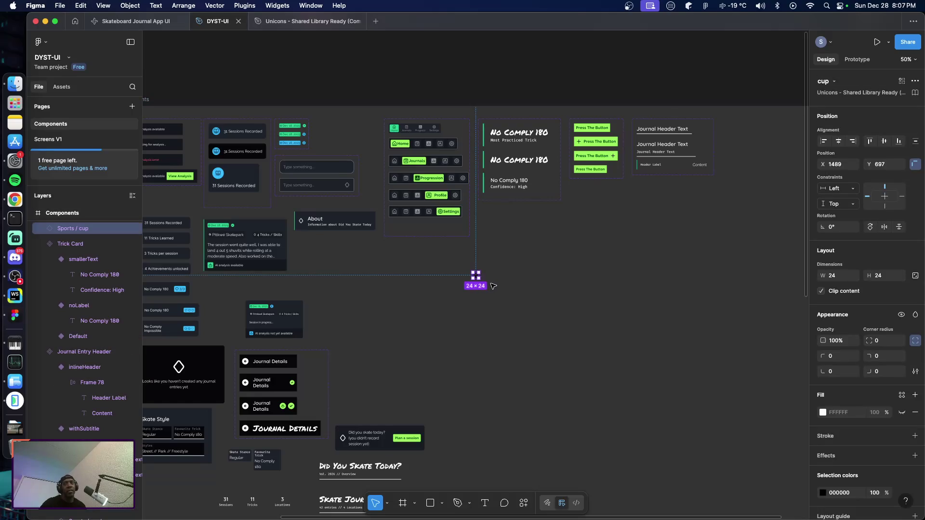
scroll(485, 288, up, 5)
click(478, 278)
mouse_move(464, 269)
mouse_down()
mouse_move(506, 214)
mouse_move(492, 208)
mouse_up()
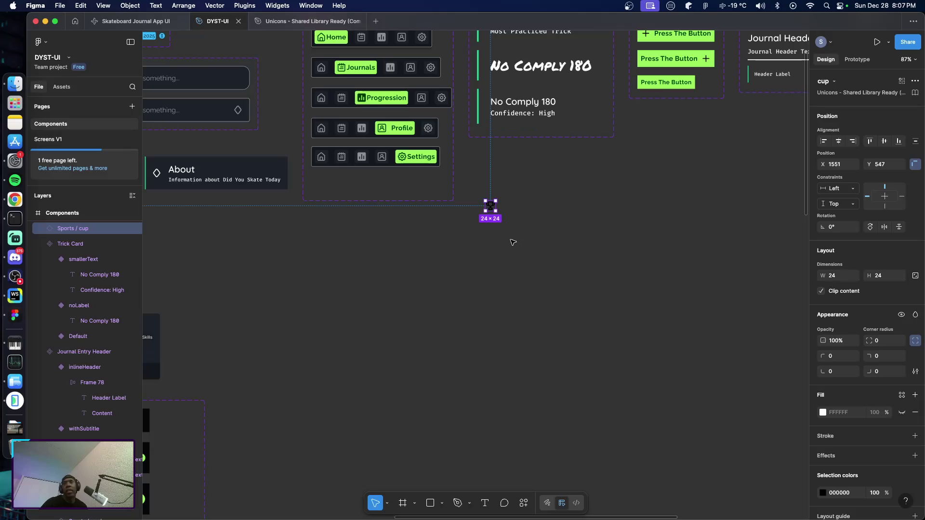
click(528, 238)
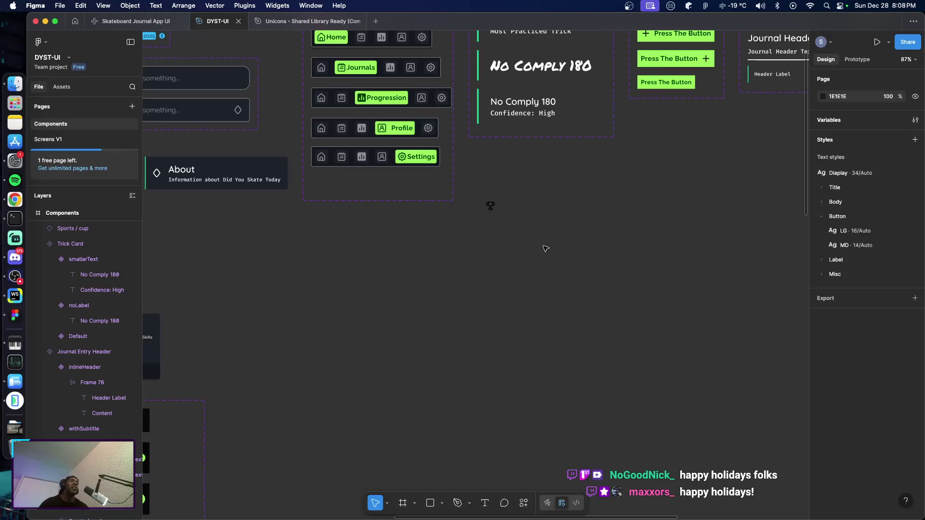
scroll(510, 231, up, 5)
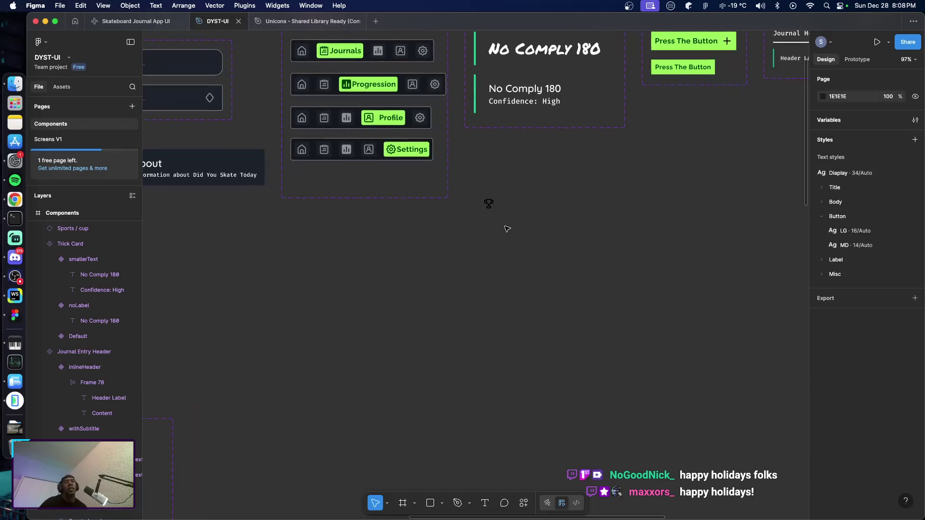
scroll(514, 232, up, 4)
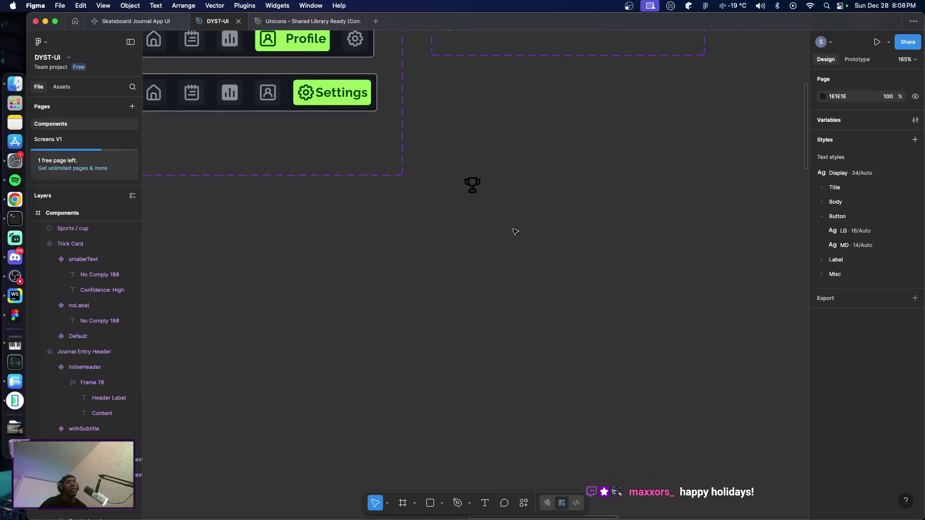
scroll(514, 232, up, 2)
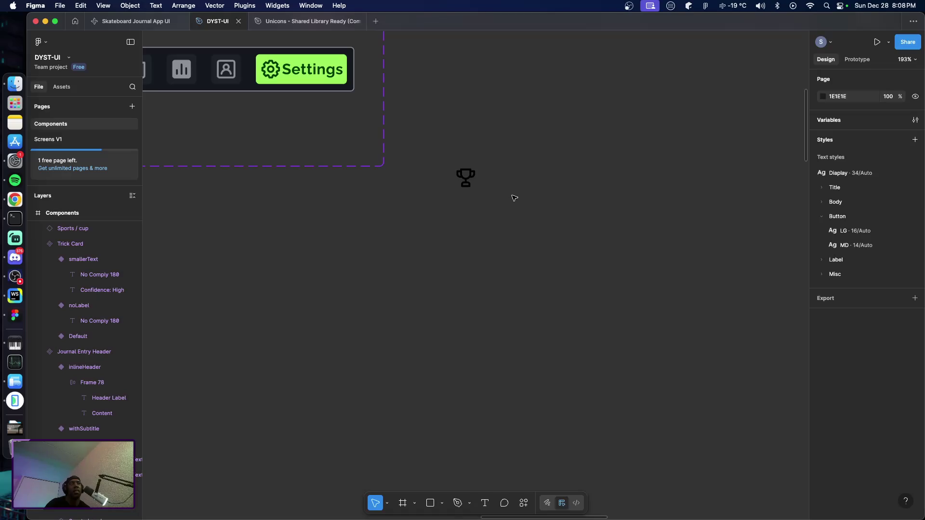
key(t)
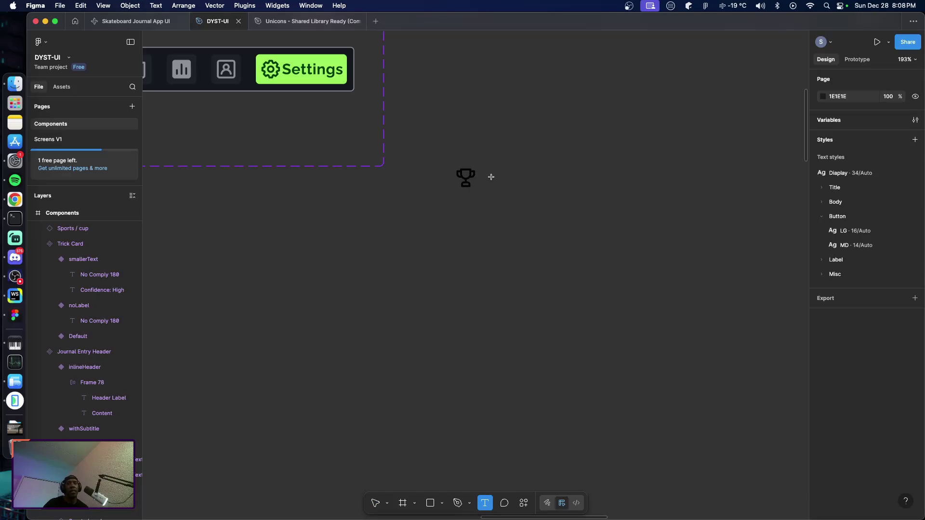
Add a text layer reading 'Landed that cool trick' beside the trophy icon.
click(489, 178)
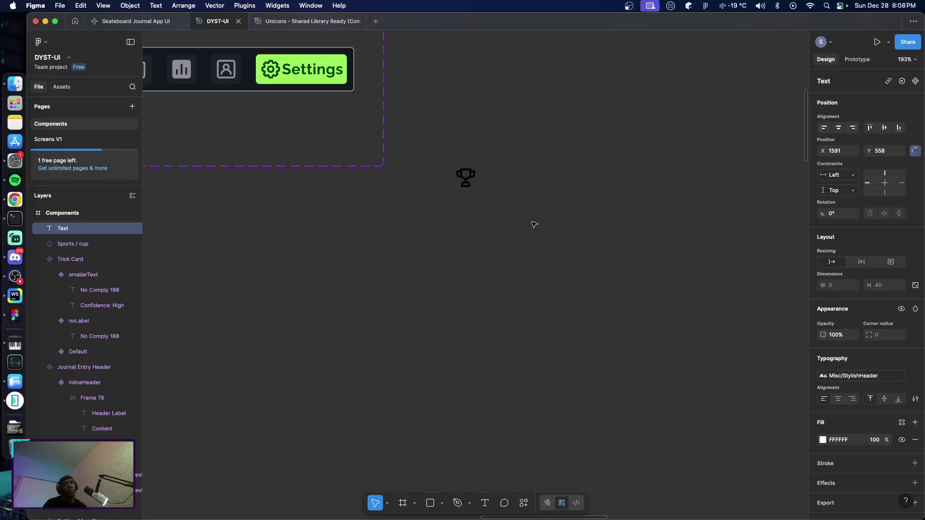
text(S)
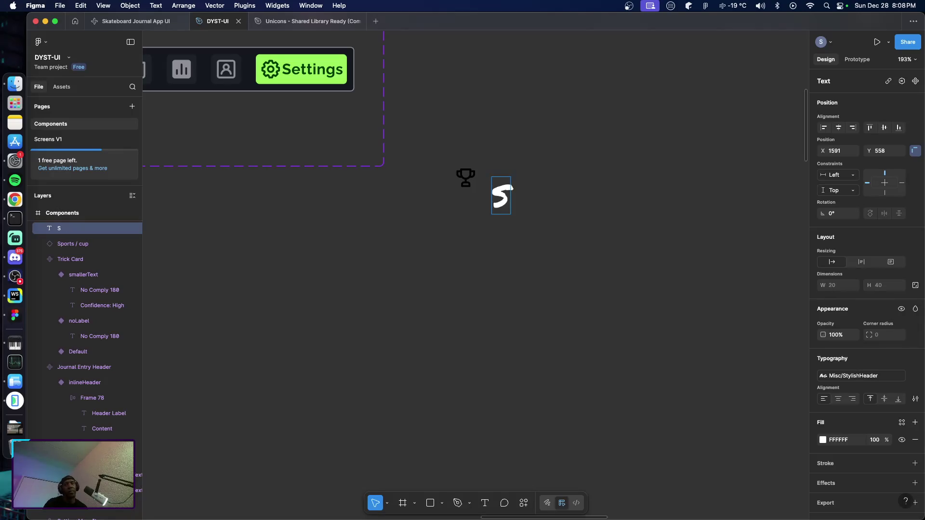
text(om)
key(BackSpace)
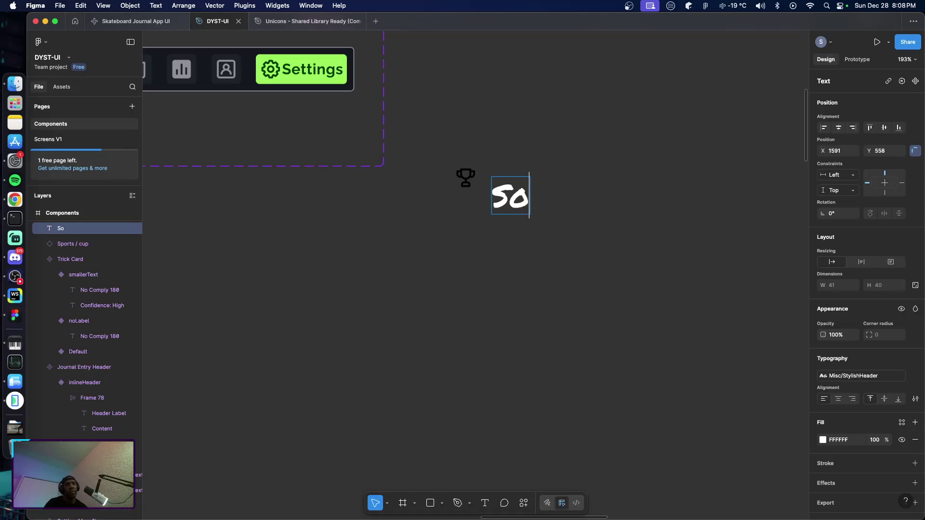
key(BackSpace)
key(BackSpace)
text(Lande)
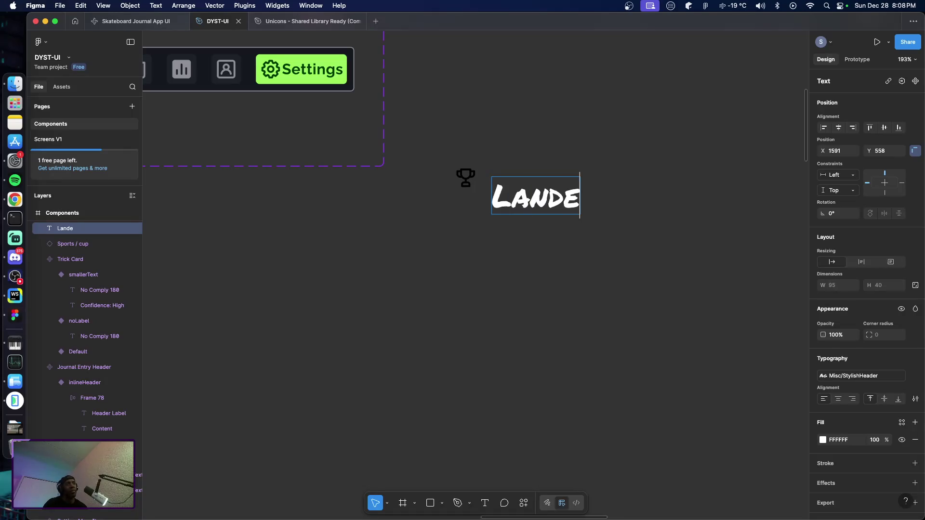
text(d that cool trick)
key(Escape)
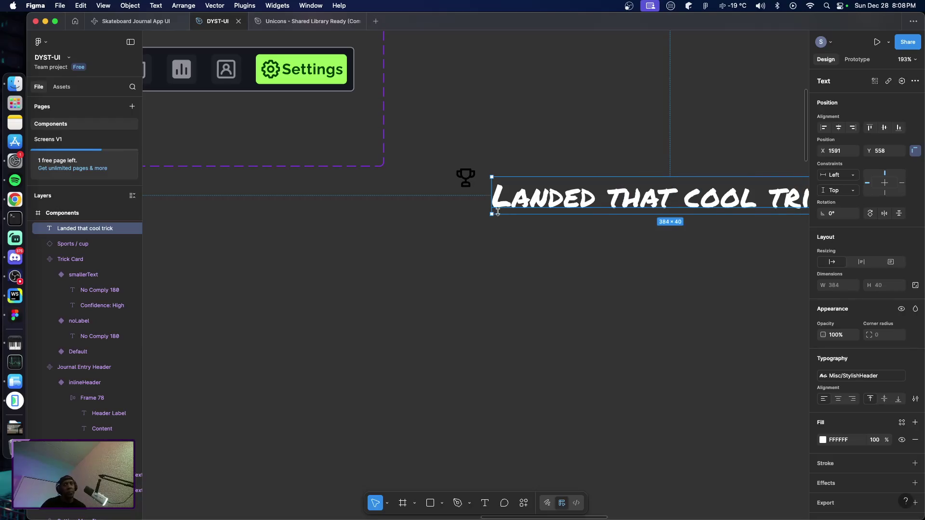
Apply the Body/LG text style to it and align it level with the trophy.
click(853, 379)
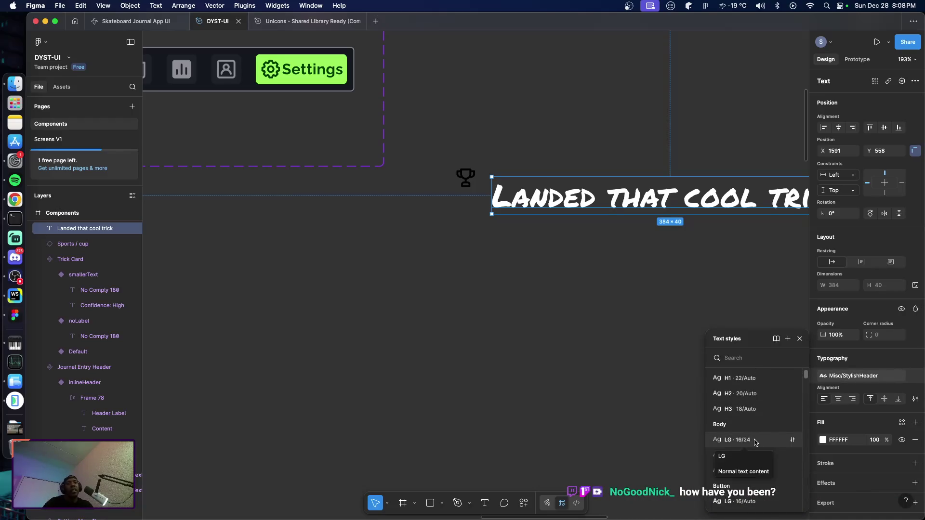
scroll(754, 442, up, 2)
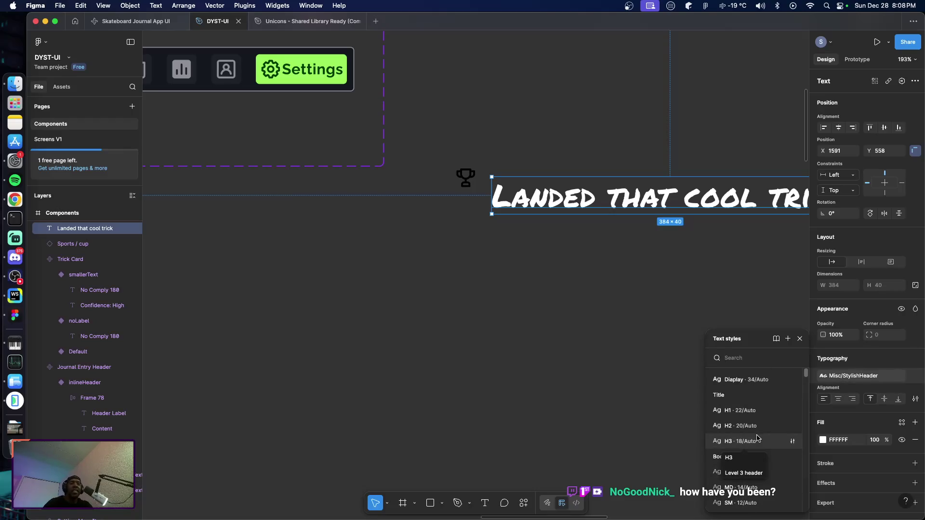
scroll(760, 441, down, 1)
scroll(764, 443, down, 3)
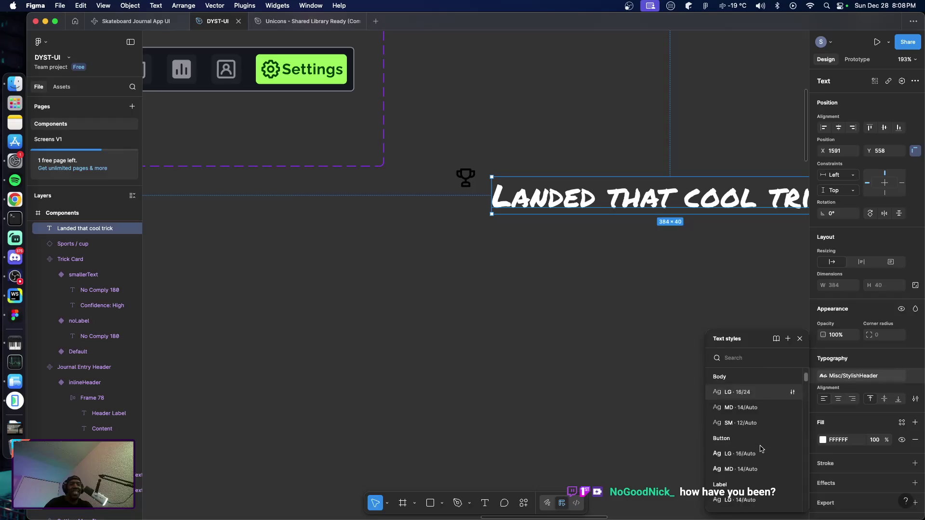
click(746, 391)
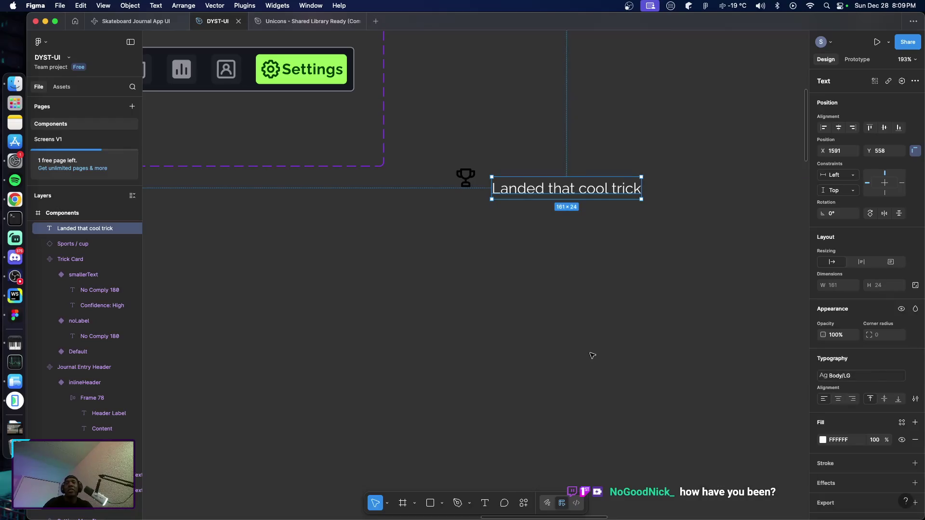
click(543, 272)
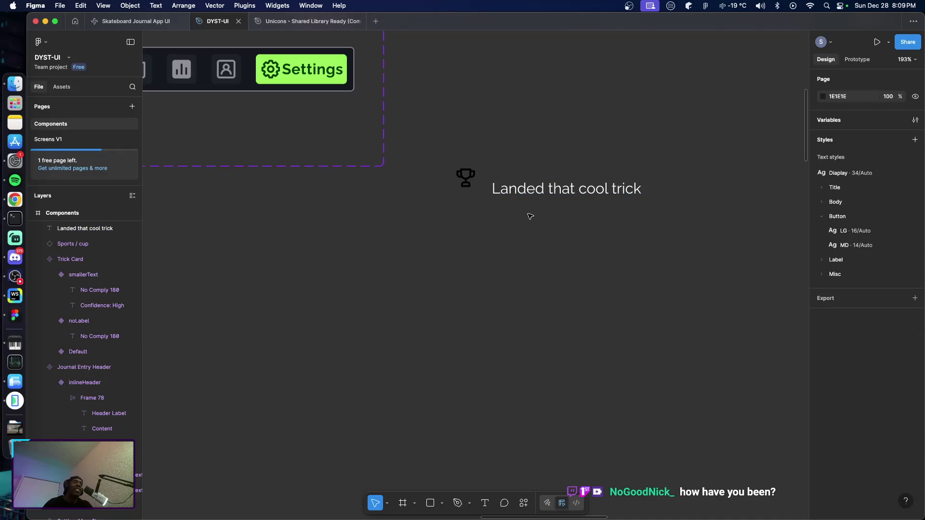
drag(532, 194, 530, 182)
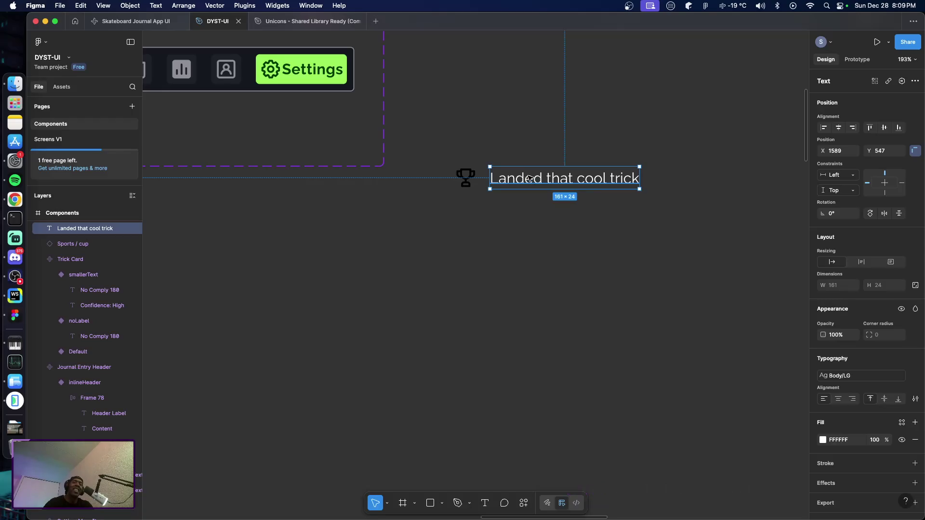
Place the text beside the cup, measure their spacing, and nudge the cup 1 px closer.
drag(530, 181, 524, 179)
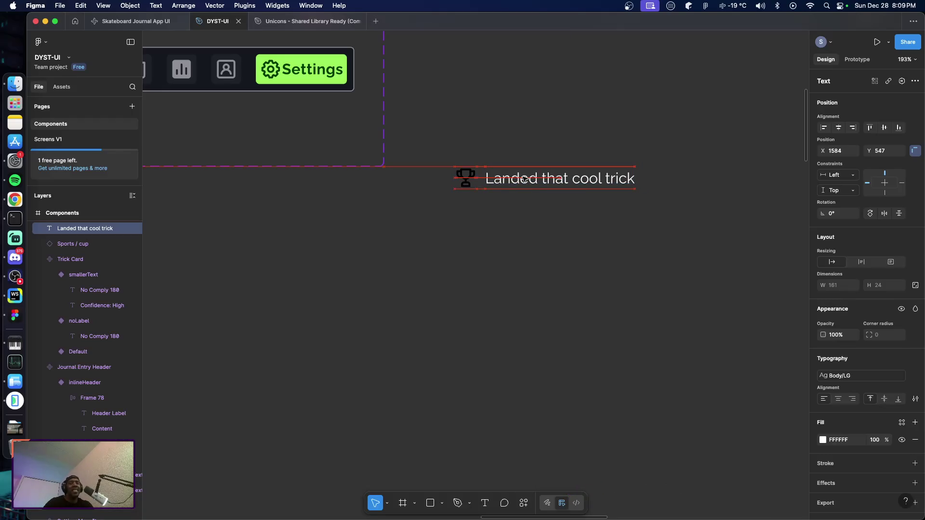
click(491, 233)
click(465, 178)
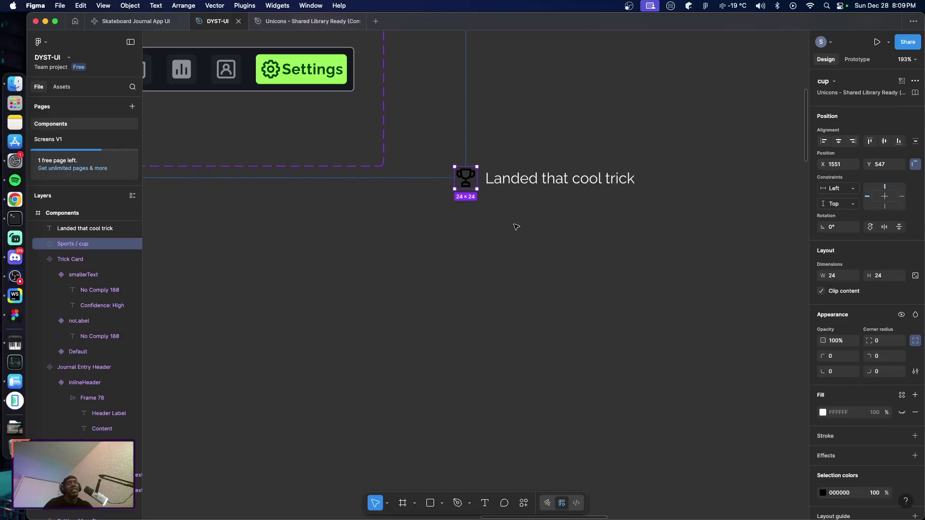
key(alt)
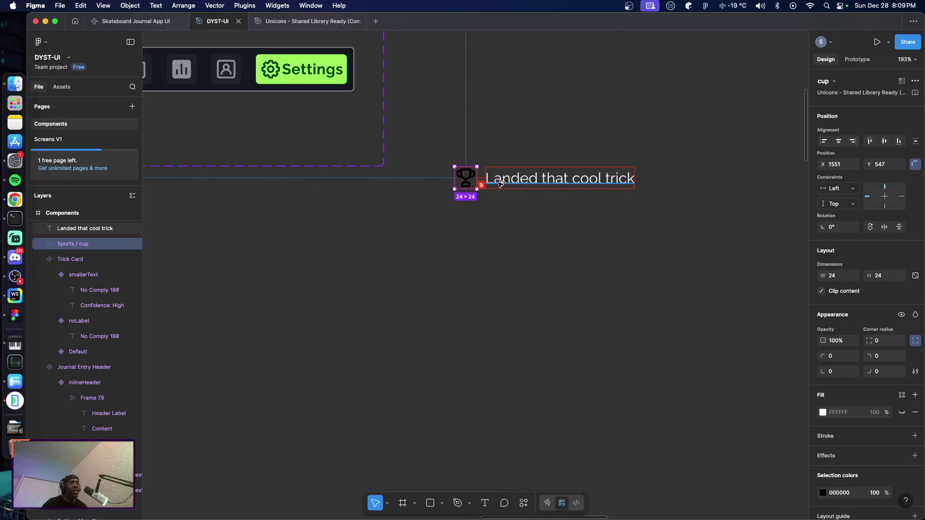
key(Right)
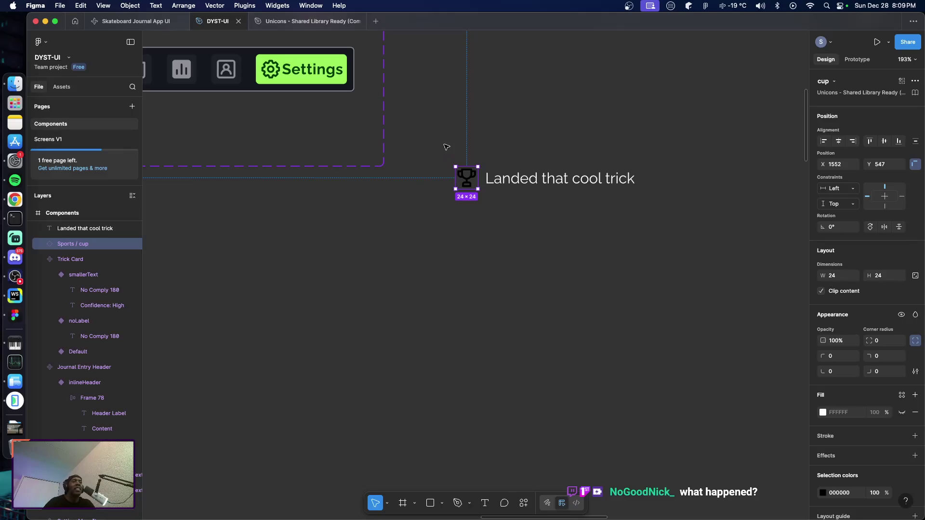
Marquee-select the 24×24 cup icon and the 'Landed that cool trick' text.
drag(441, 146, 682, 199)
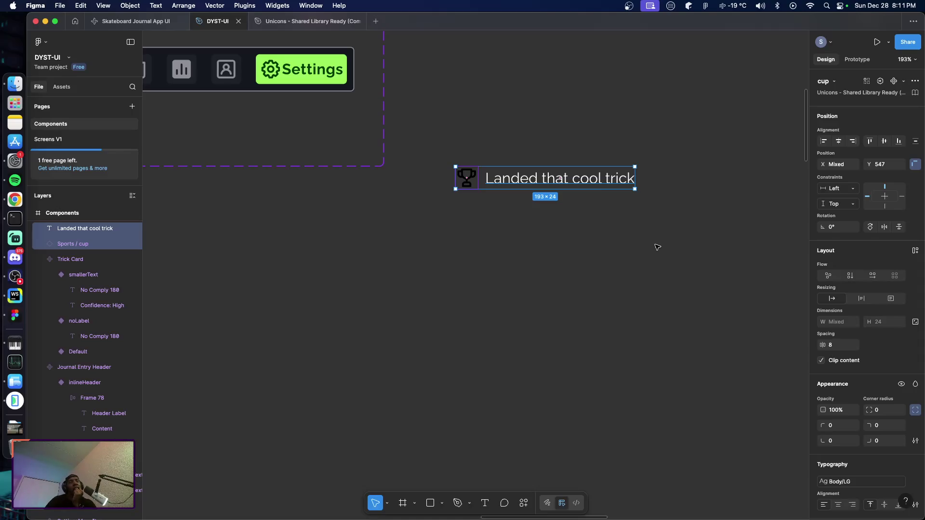
click(655, 245)
click(516, 187)
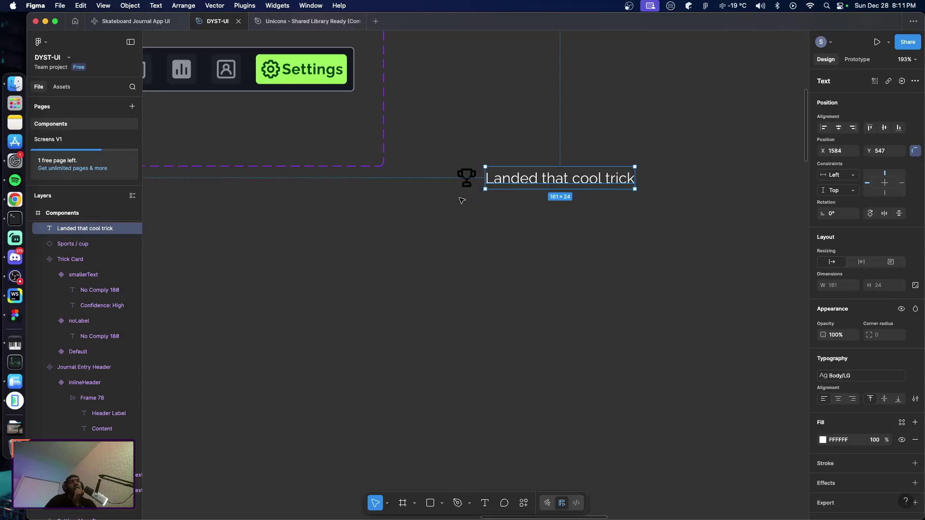
drag(439, 159, 692, 203)
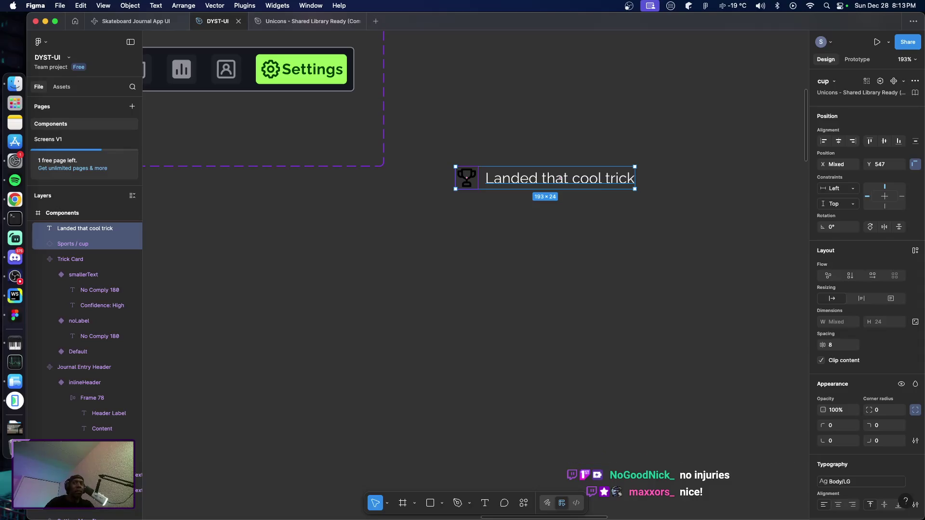
click(514, 384)
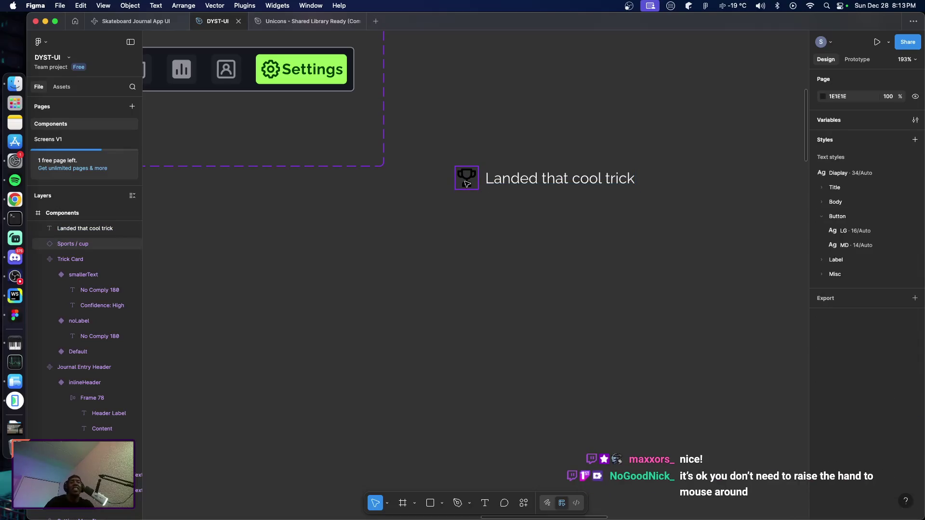
Colour the trophy cup icon with the Text-Default library colour.
click(469, 186)
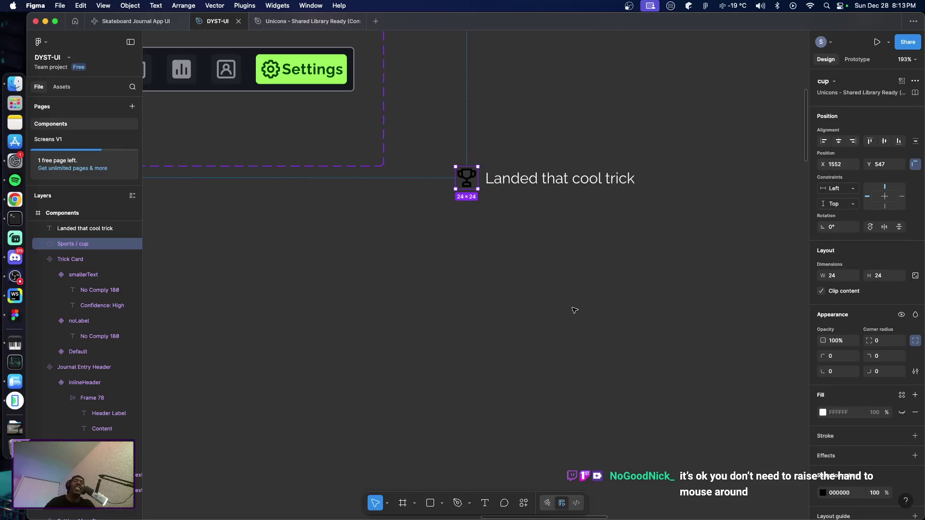
scroll(751, 426, down, 1)
scroll(865, 451, down, 1)
scroll(865, 451, down, 3)
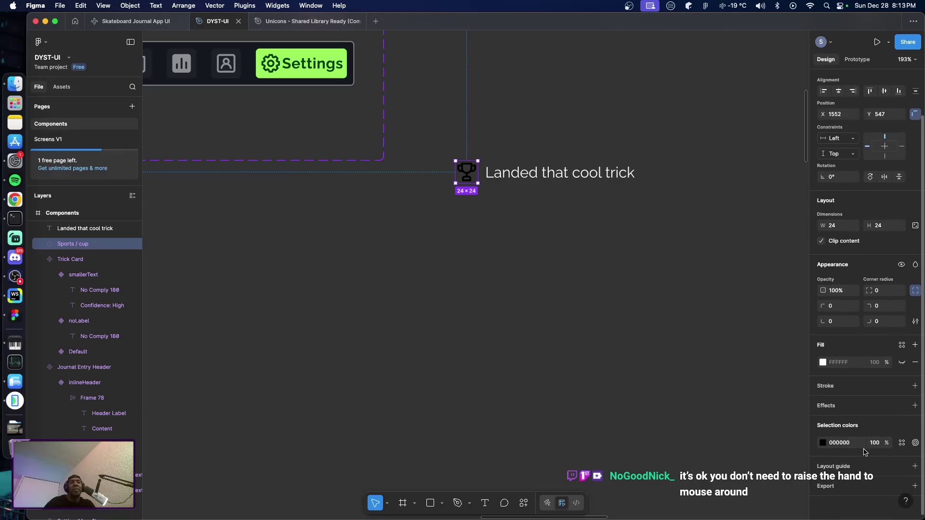
click(902, 442)
scroll(740, 457, down, 5)
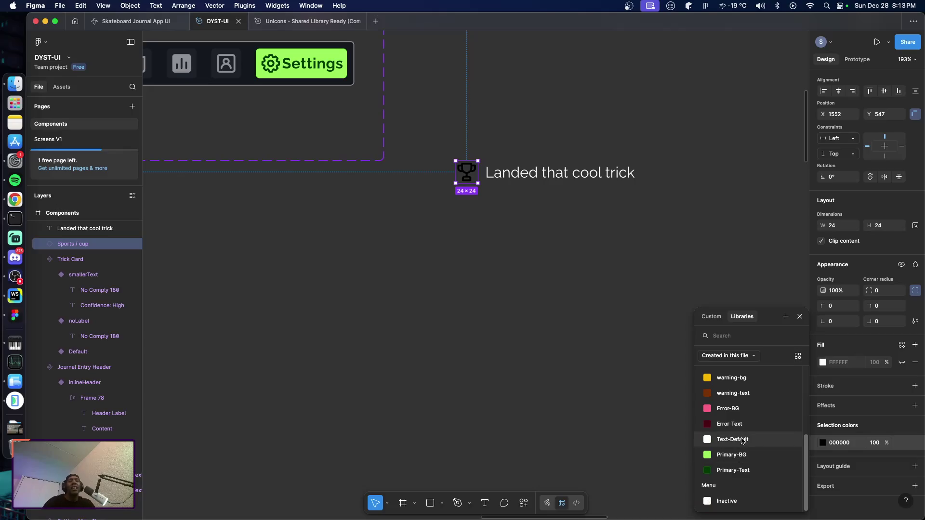
click(742, 439)
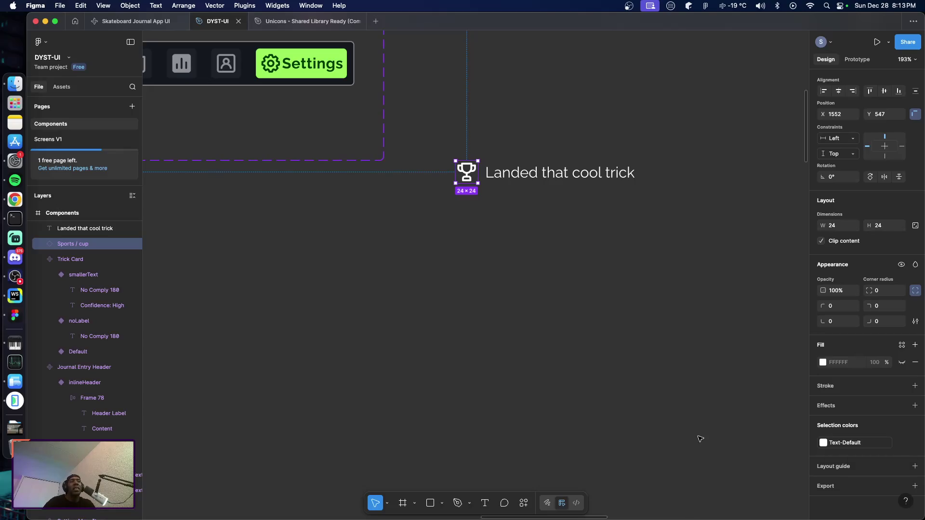
click(573, 344)
Wrap the cup and text in an 8 px auto-layout frame and begin renaming it JournalWinItem.
click(511, 176)
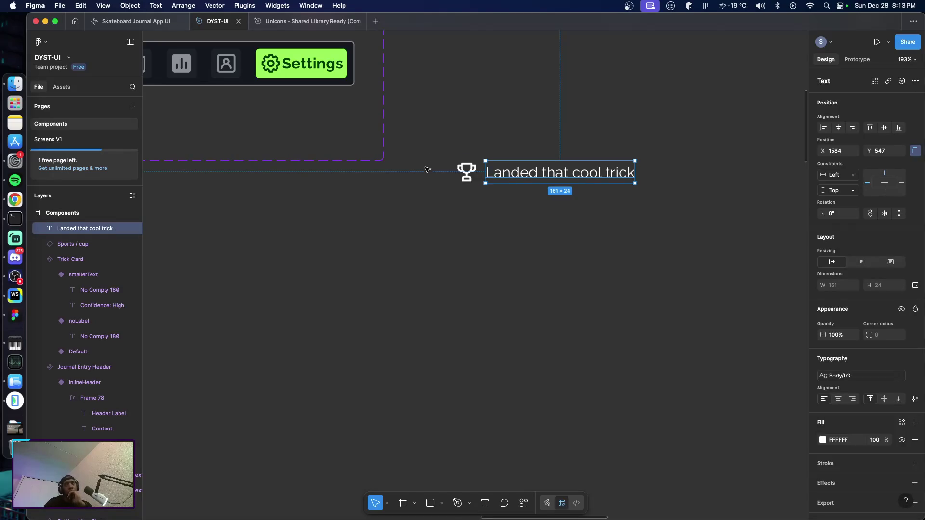
drag(436, 148, 698, 214)
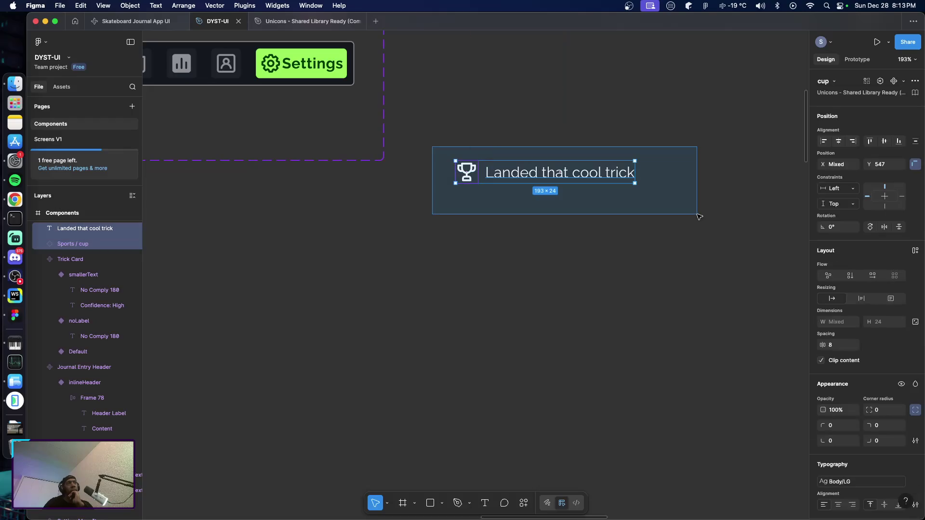
key(shift+a)
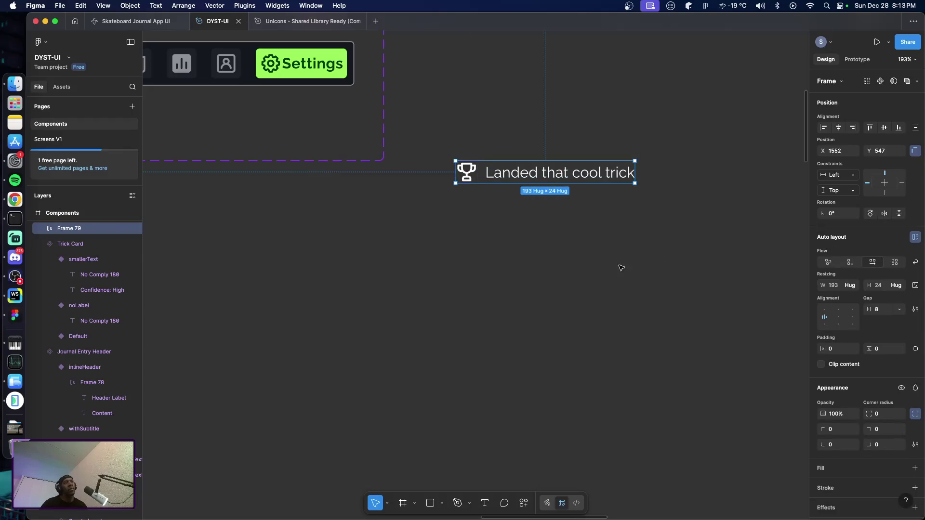
double_click(516, 173)
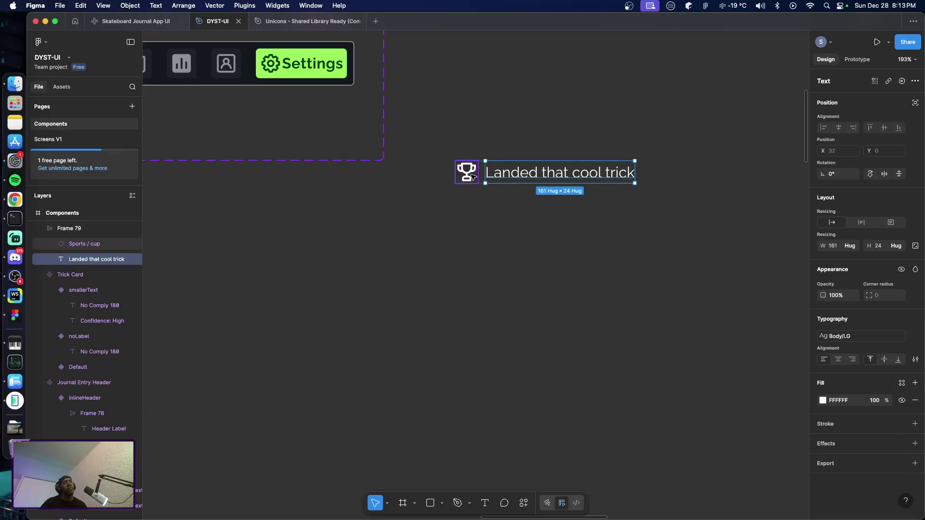
click(556, 251)
click(543, 179)
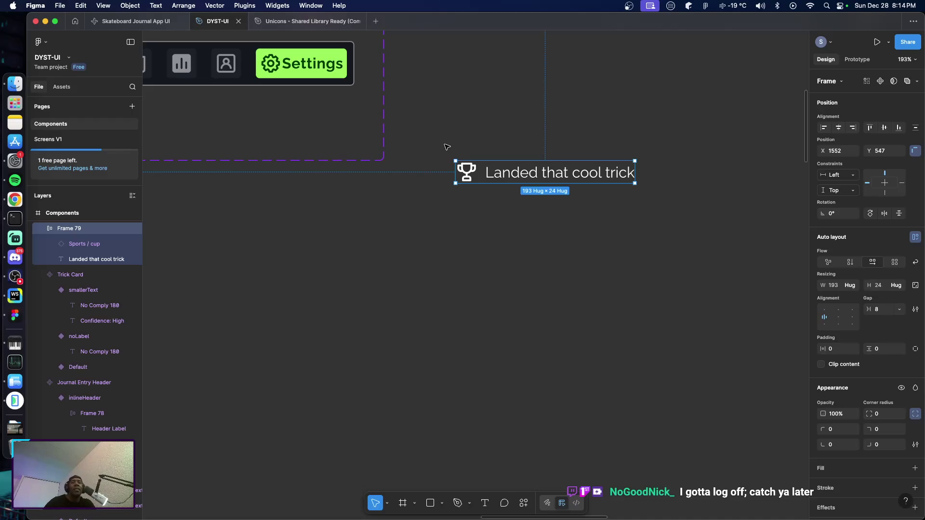
click(450, 151)
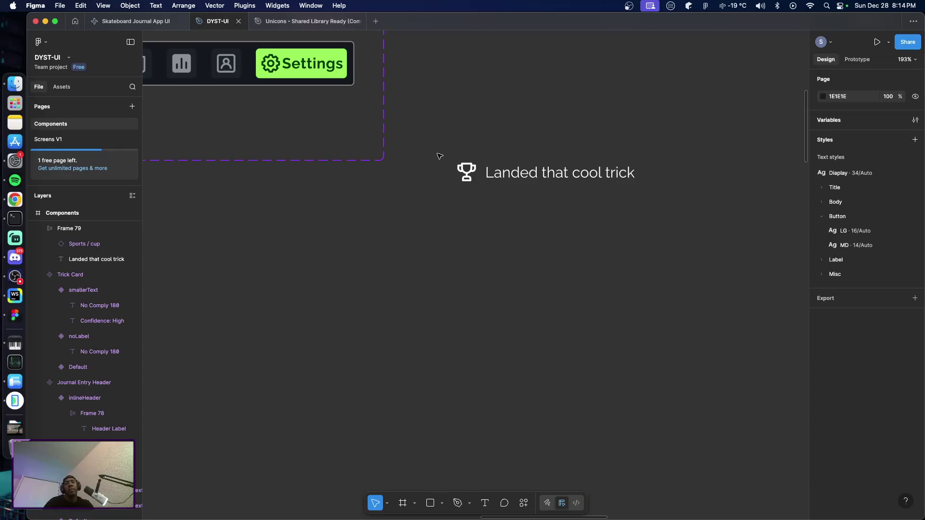
drag(439, 155, 669, 214)
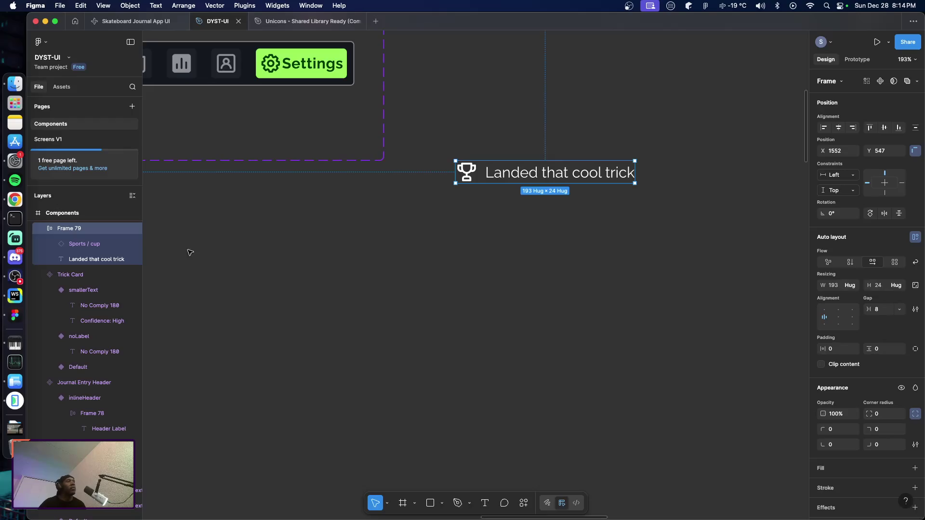
double_click(73, 229)
Name the frame JournalWinItem and give it a Text-Default colour border.
text(WinItem)
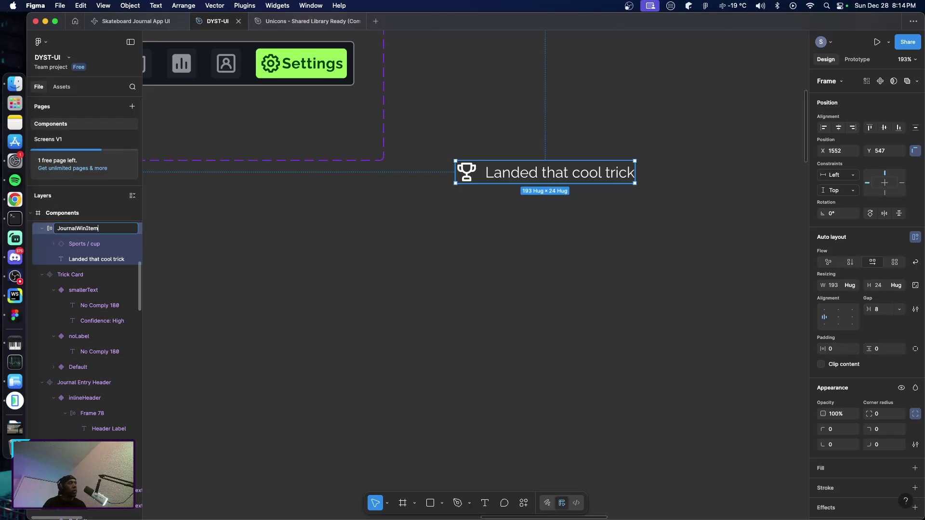
key(Return)
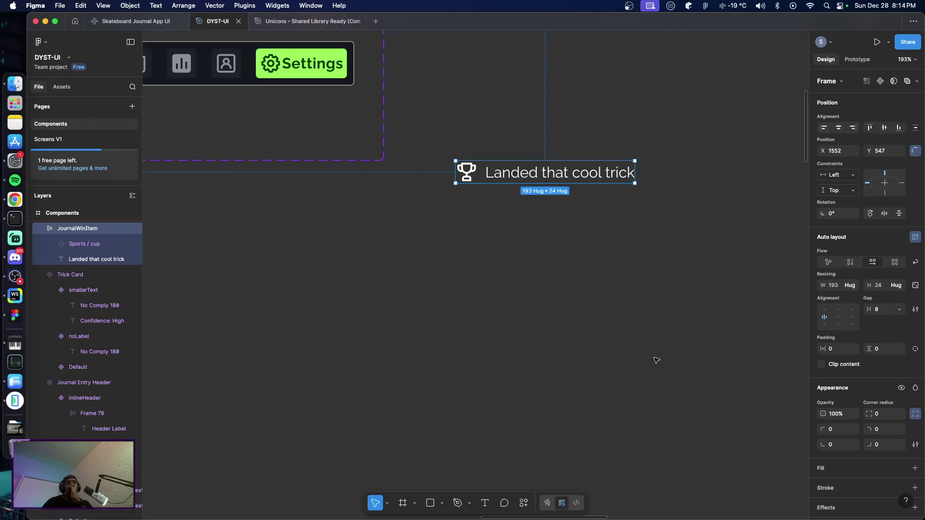
scroll(821, 460, down, 4)
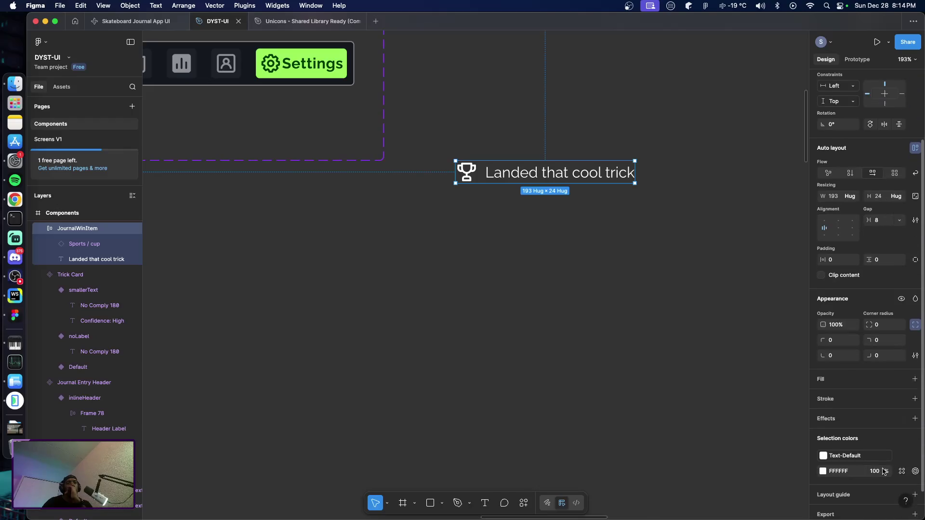
click(915, 399)
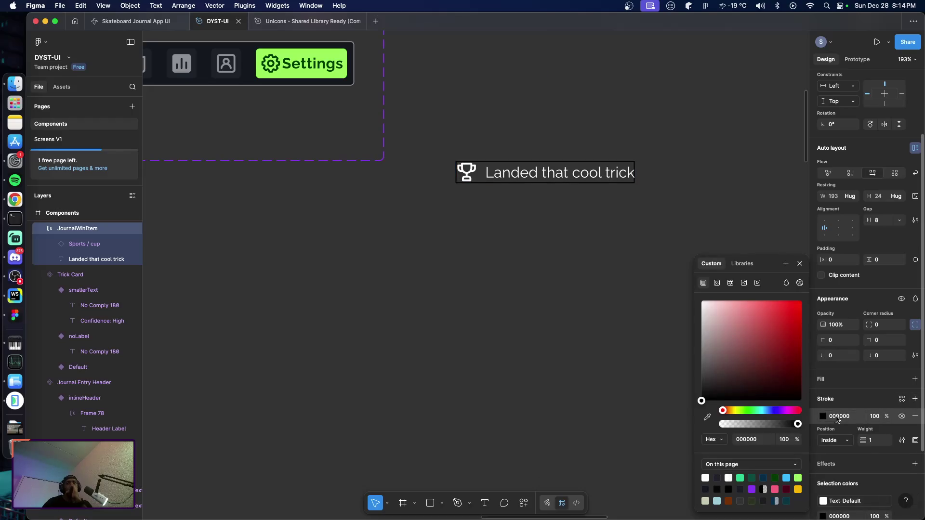
click(901, 399)
scroll(735, 452, down, 3)
scroll(735, 451, down, 2)
click(732, 440)
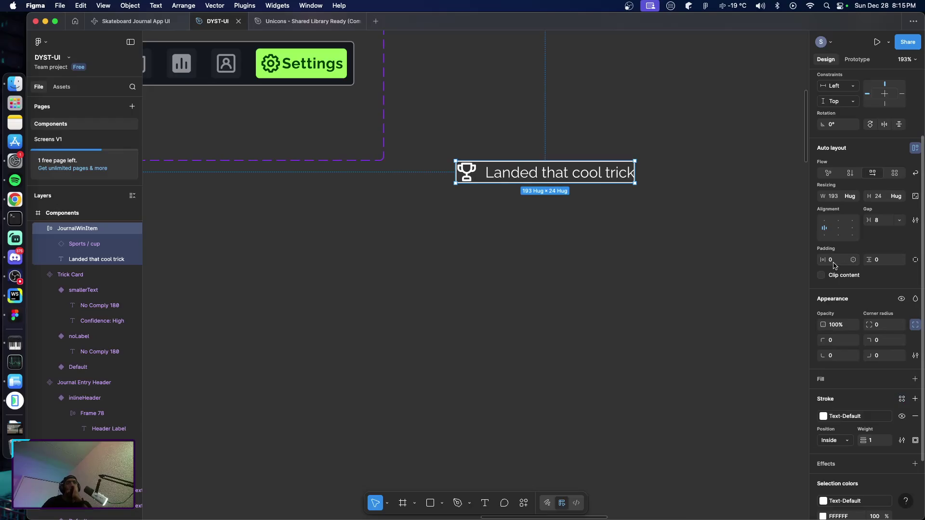
Set the JournalWinItem frame's horizontal and vertical padding to 8 px.
text(8)
key(Tab)
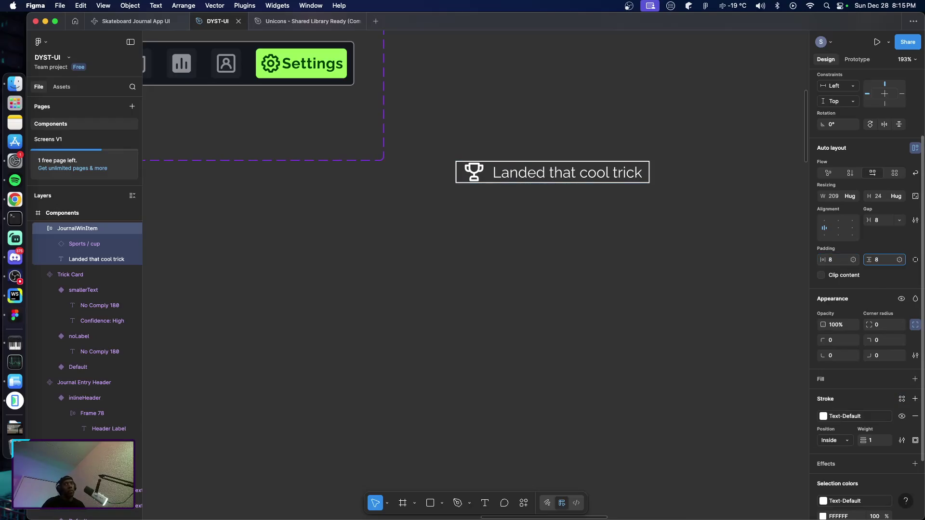
text(8)
key(Return)
click(656, 261)
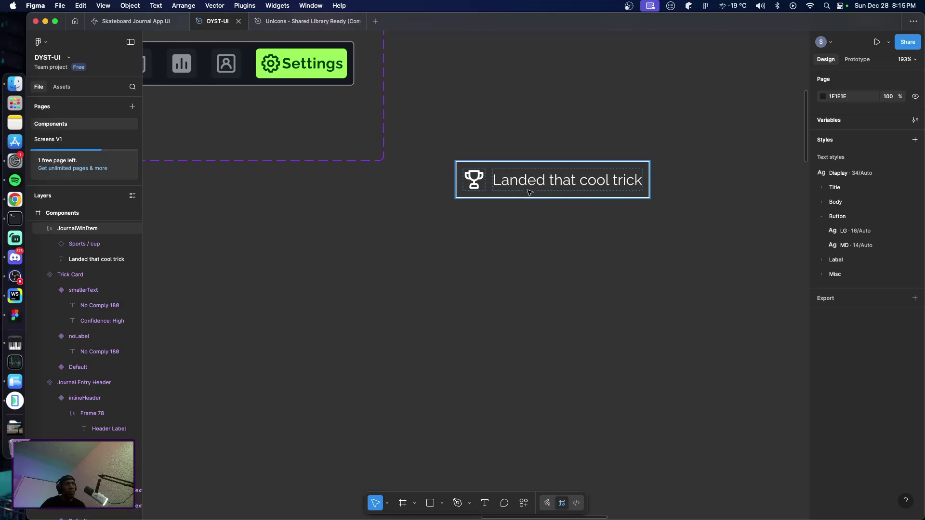
click(527, 193)
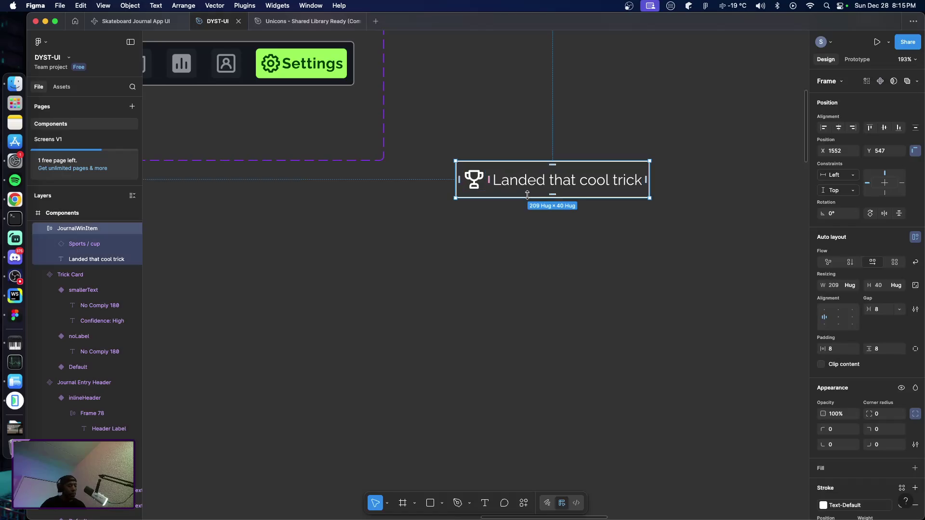
Paste the win item into the Screens V1 journal screen under Wins and widen it to full content width.
click(49, 140)
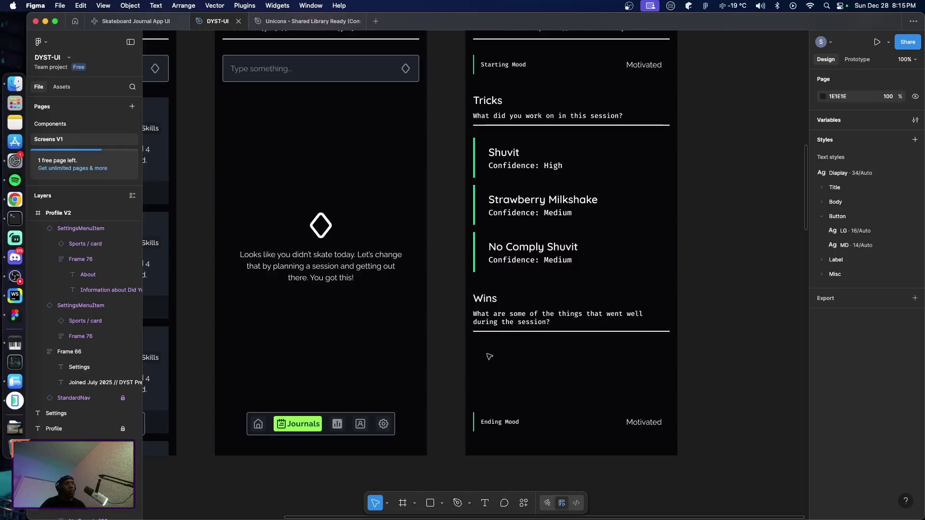
right_click(482, 352)
click(506, 171)
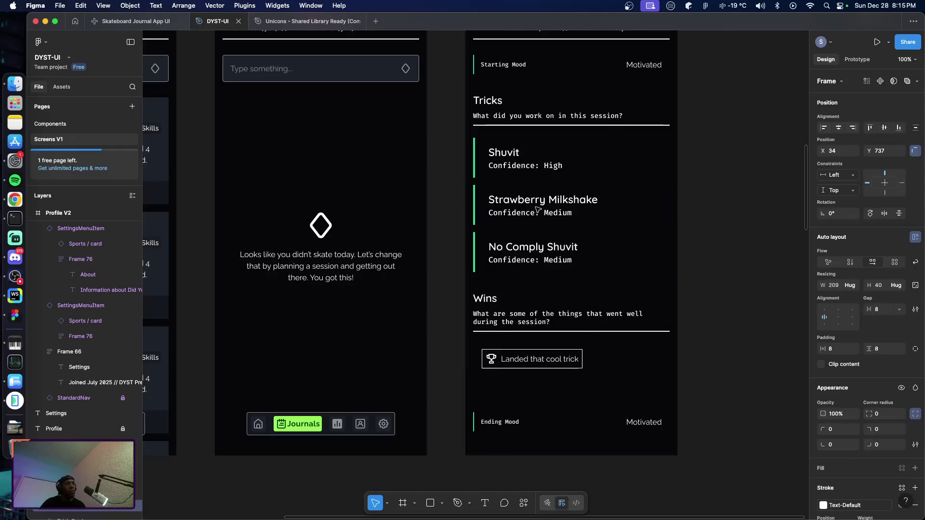
drag(507, 360, 497, 355)
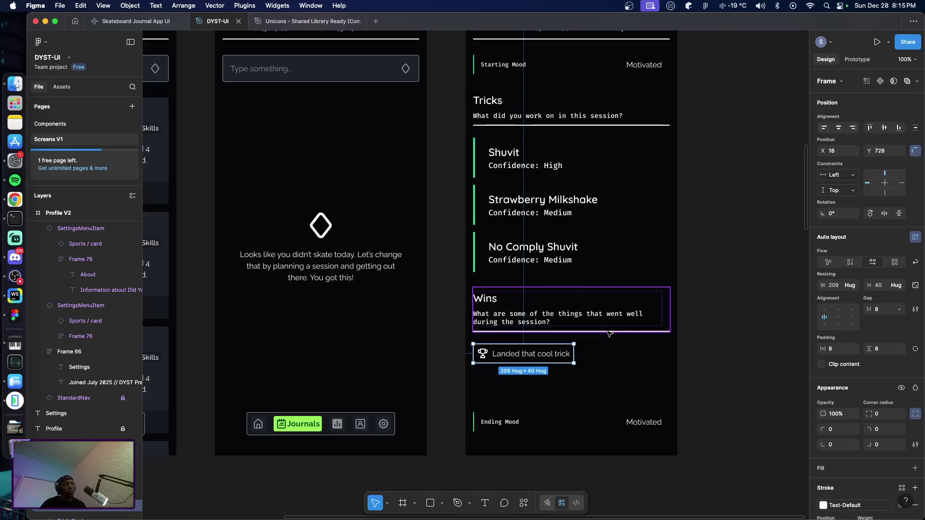
key(Down)
key(Down)
key(Down)
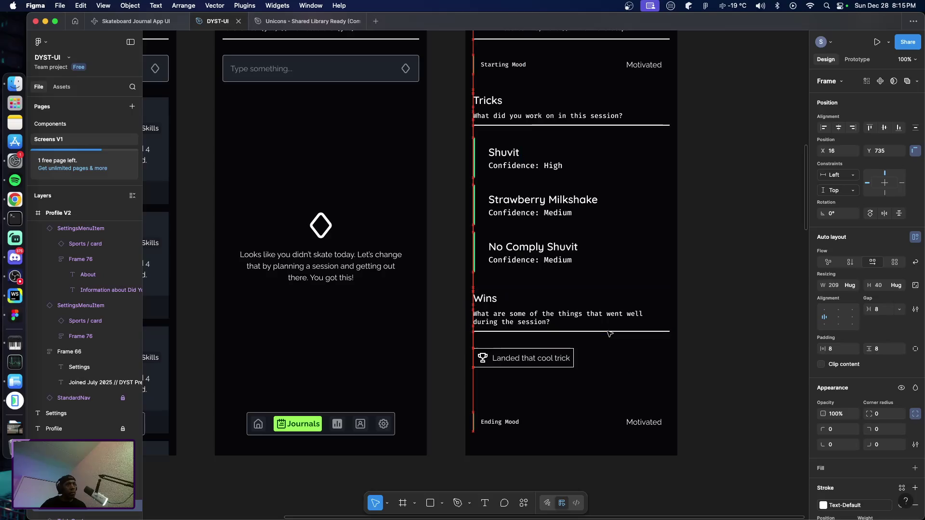
drag(574, 366, 666, 365)
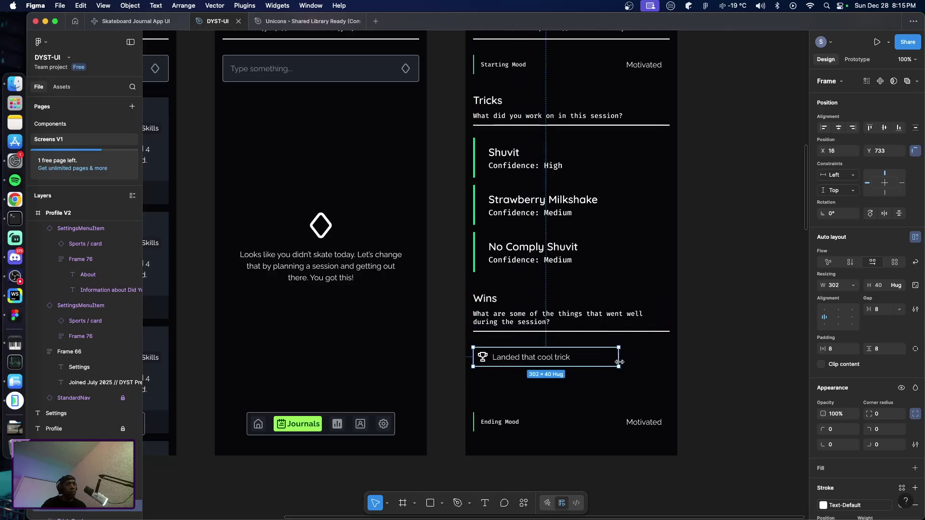
click(710, 382)
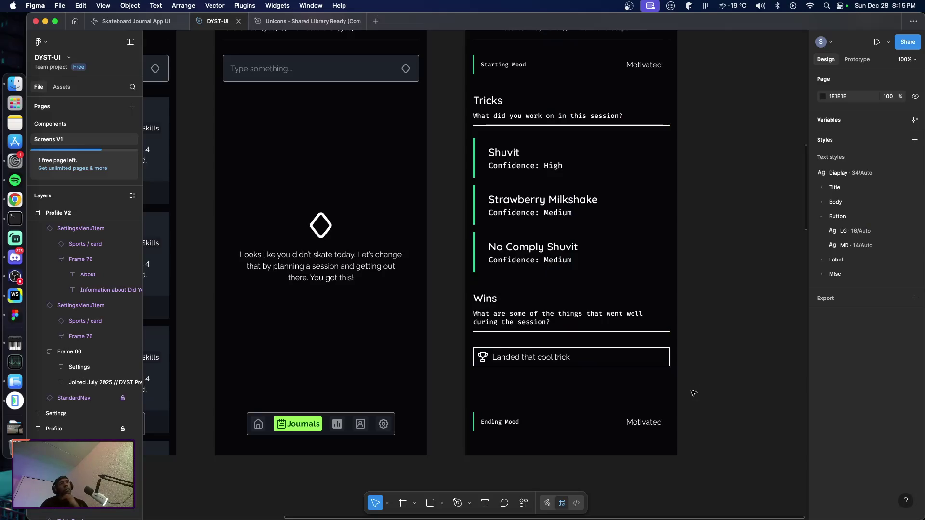
scroll(697, 391, down, 1)
scroll(683, 375, down, 2)
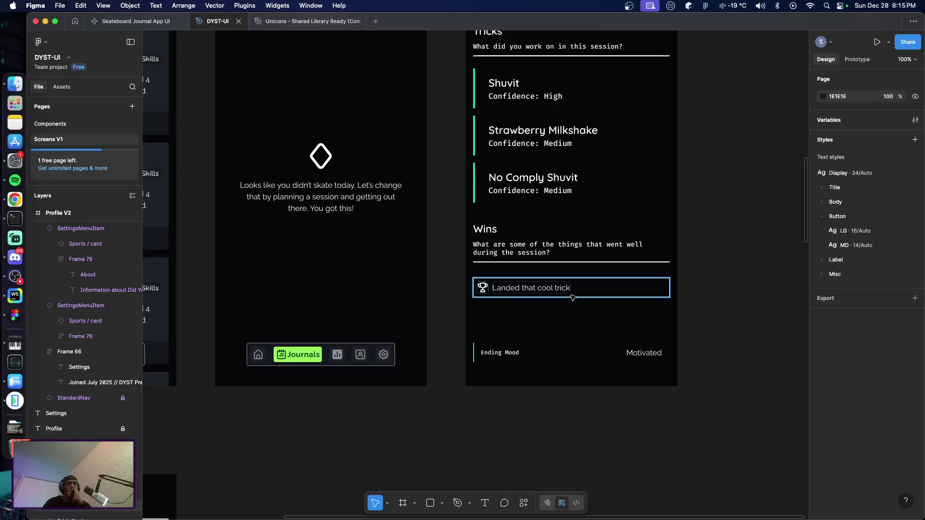
Alt-drag a copy of the 'Landed that cool trick' win item 15 px below, matching the trick cards' spacing.
click(586, 290)
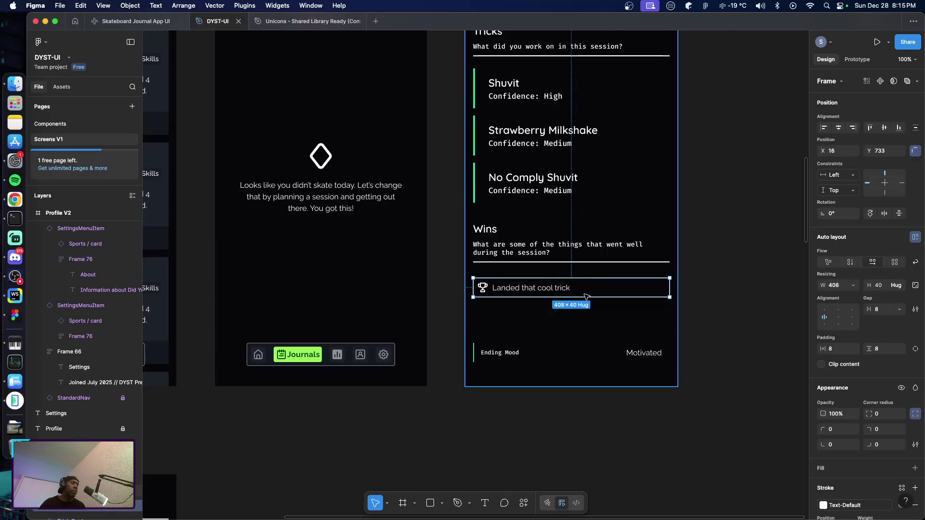
alt+drag(569, 289, 556, 317)
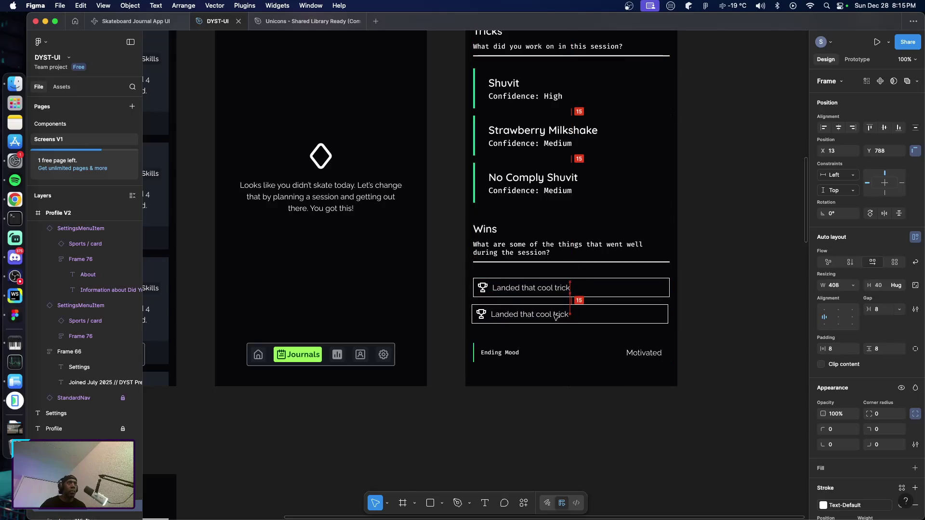
click(561, 182)
shift+click(548, 138)
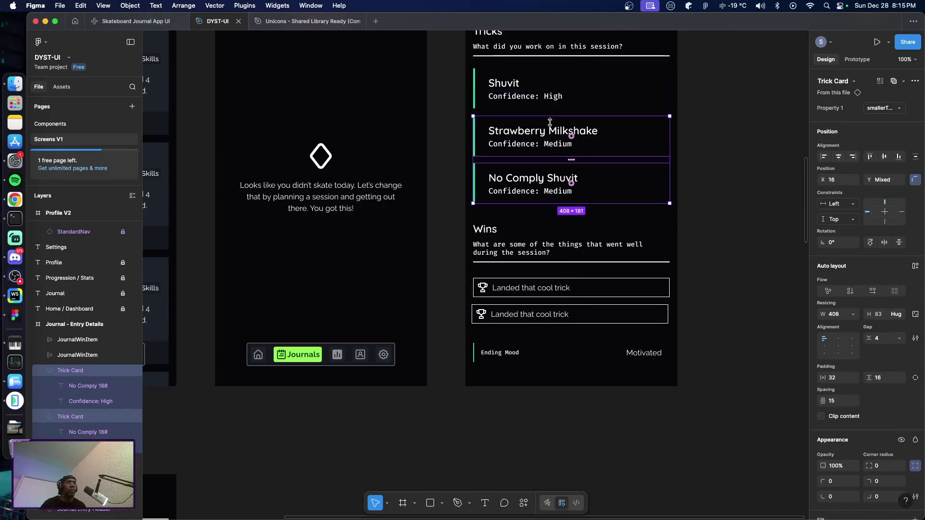
click(563, 183)
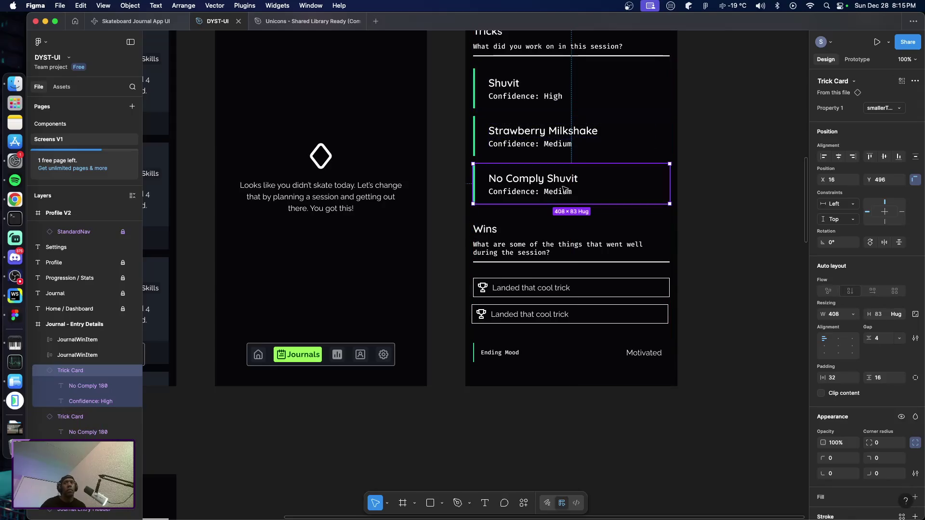
click(580, 293)
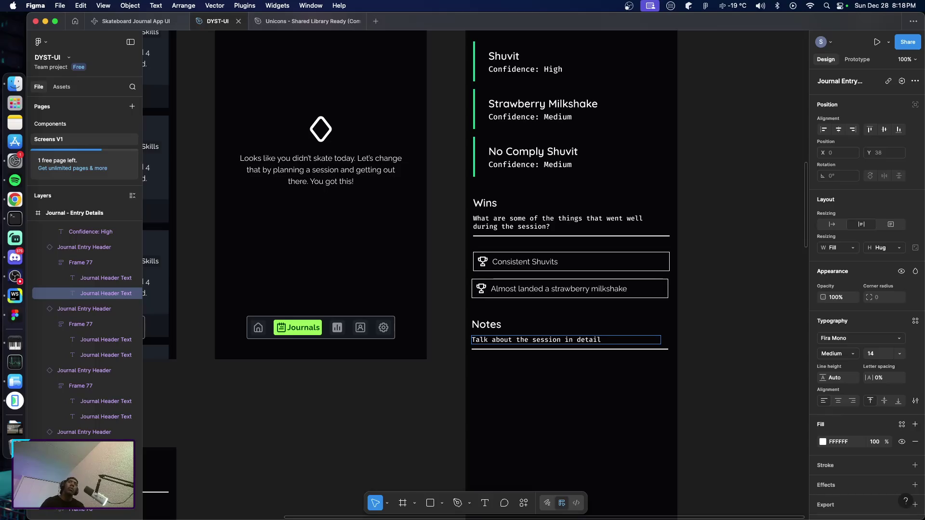
Complete the Notes prompt with 'including what went well, what didn't and any other details you want to add'.
text(in)
key(BackSpace)
key(BackSpace)
key(BackSpace)
text(including what)
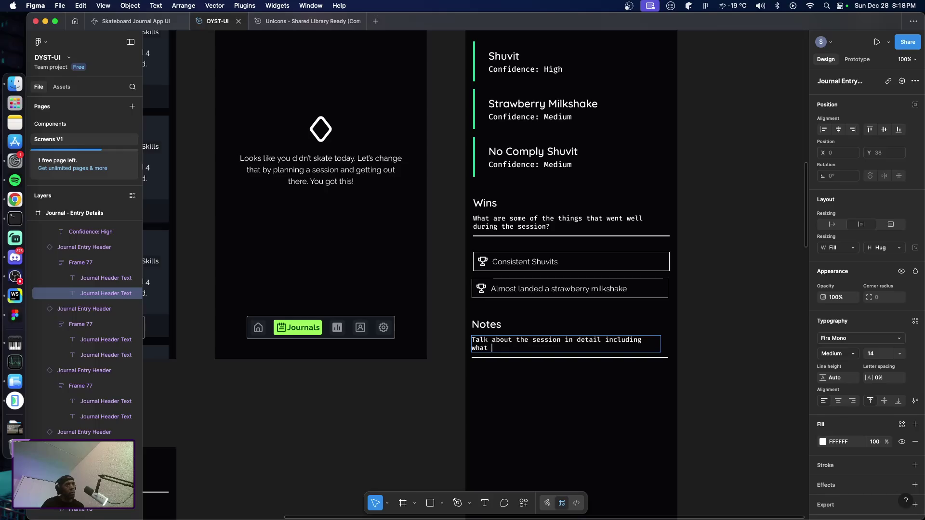
text(went well, what didn't)
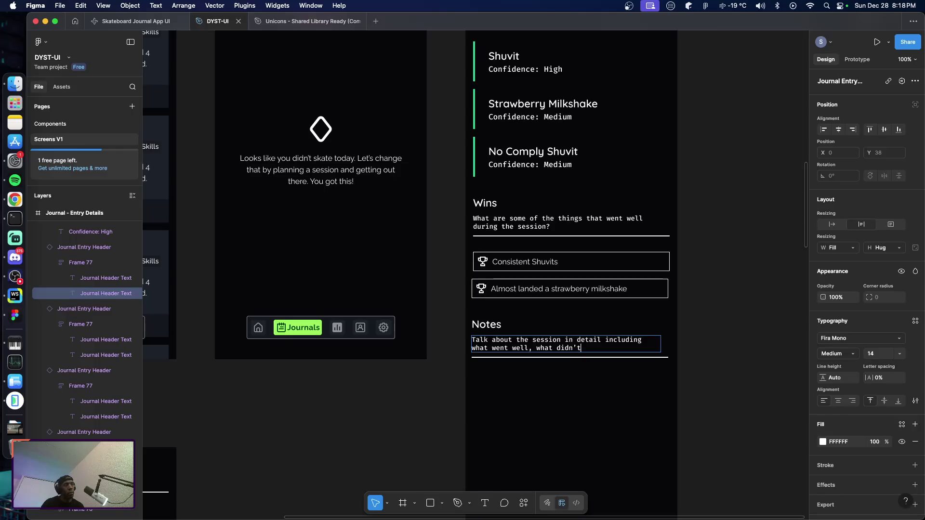
text( and any other details you want to add)
key(Escape)
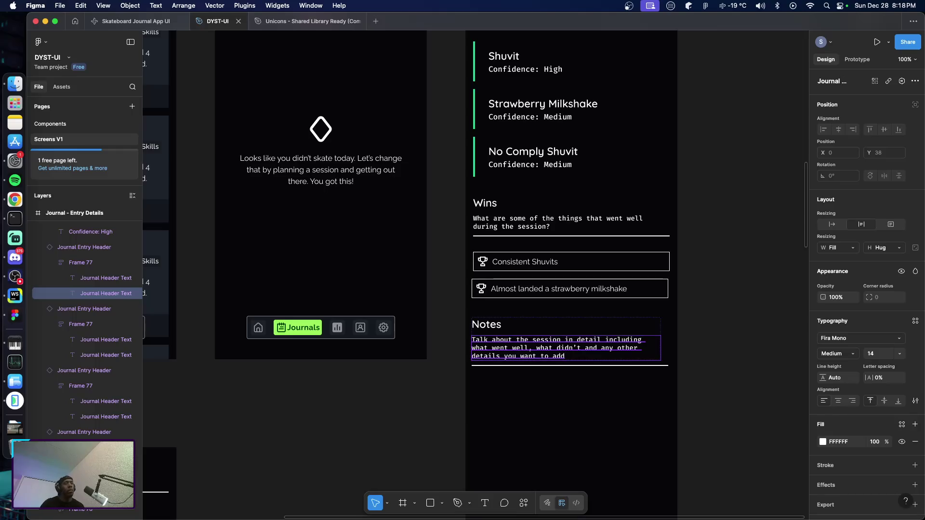
scroll(516, 329, down, 5)
click(429, 256)
scroll(428, 256, up, 3)
scroll(452, 258, up, 2)
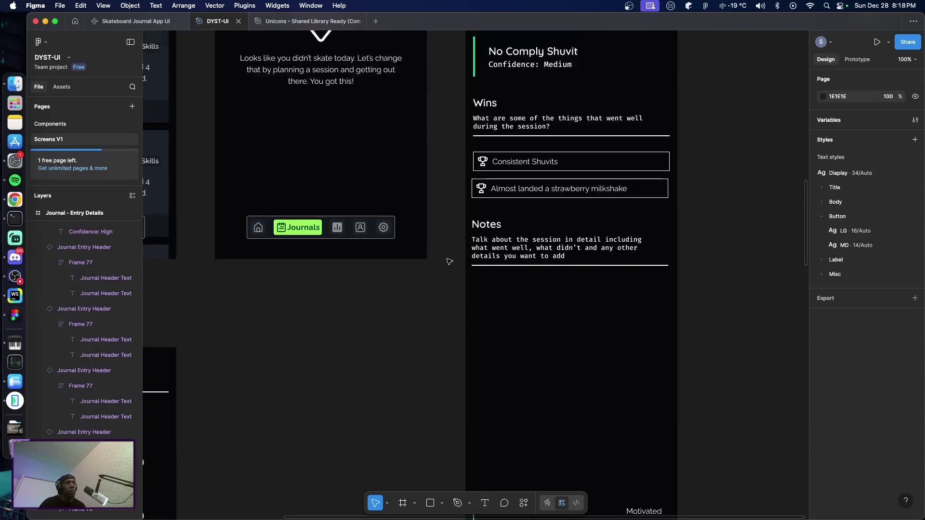
Scroll through the finished Journal – Entry Details frame, then bring up the macOS app switcher.
scroll(448, 265, up, 1)
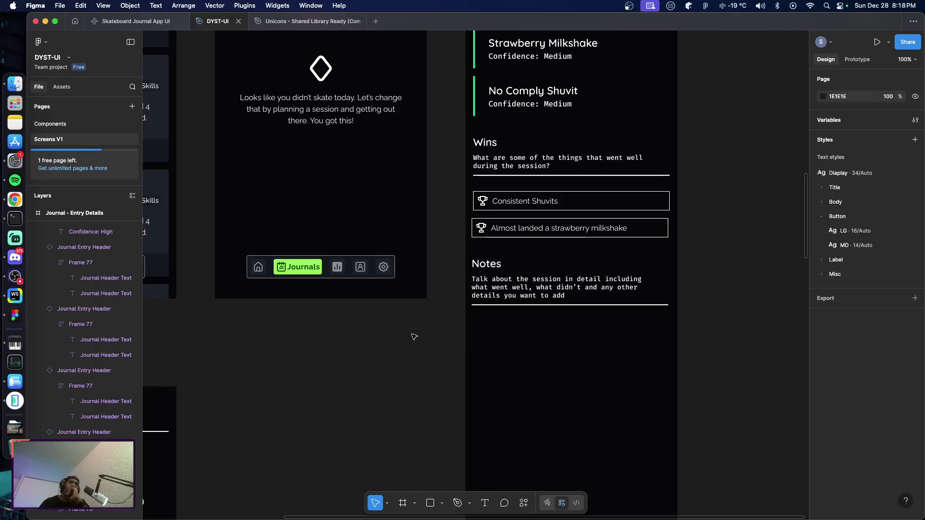
scroll(413, 332, up, 5)
scroll(436, 339, down, 5)
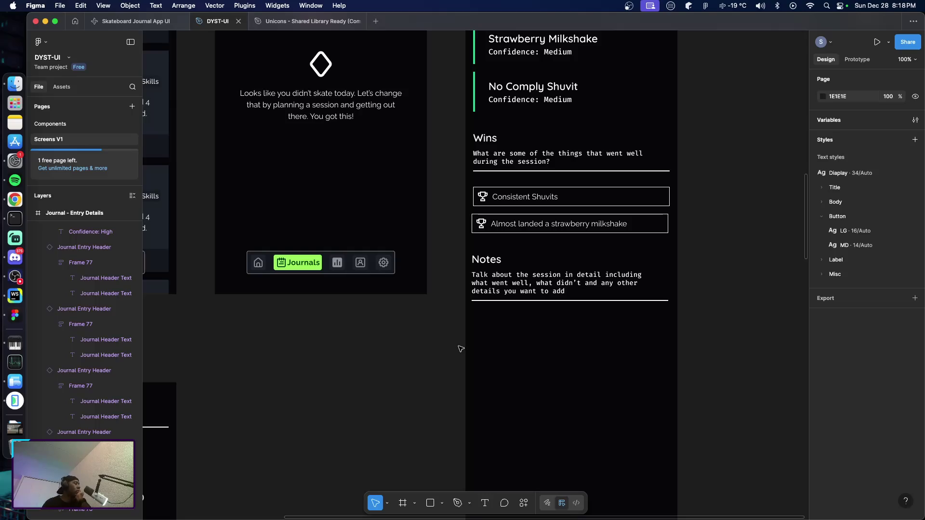
scroll(451, 343, up, 3)
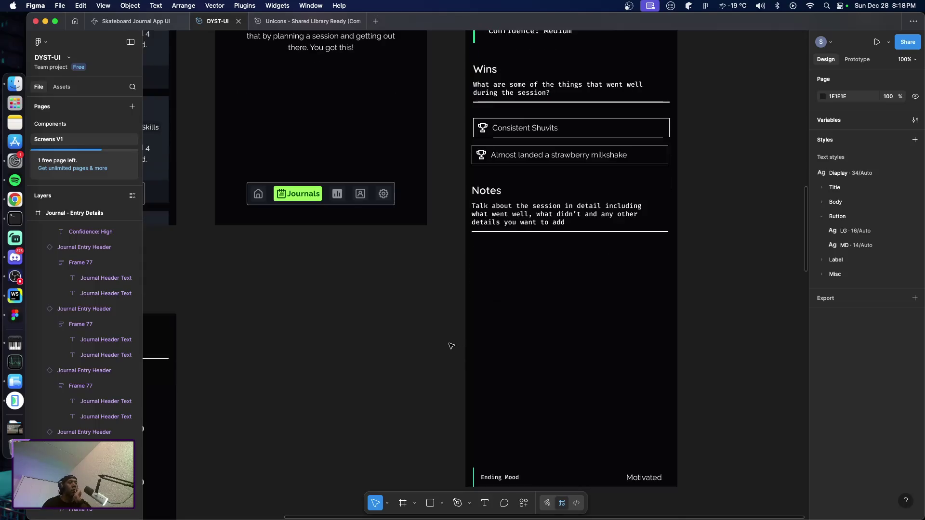
scroll(450, 341, up, 10)
scroll(452, 340, down, 1)
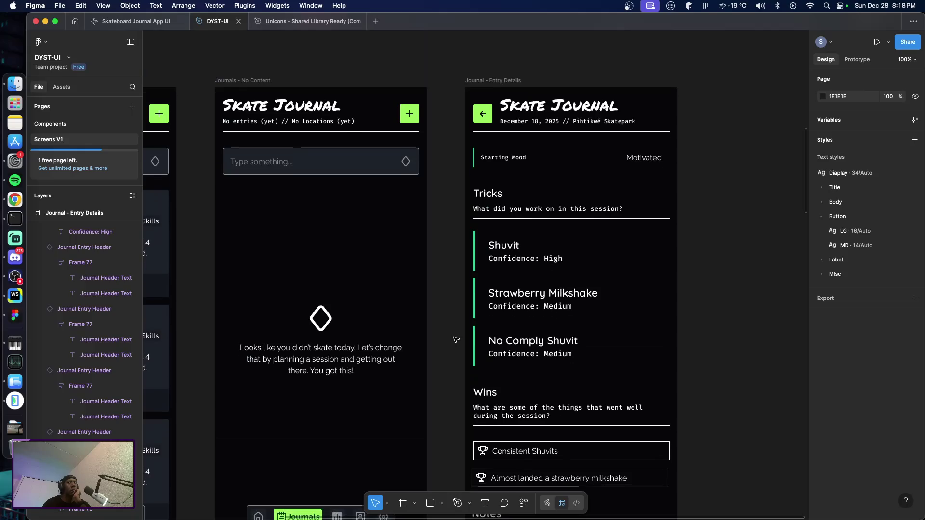
scroll(456, 340, down, 3)
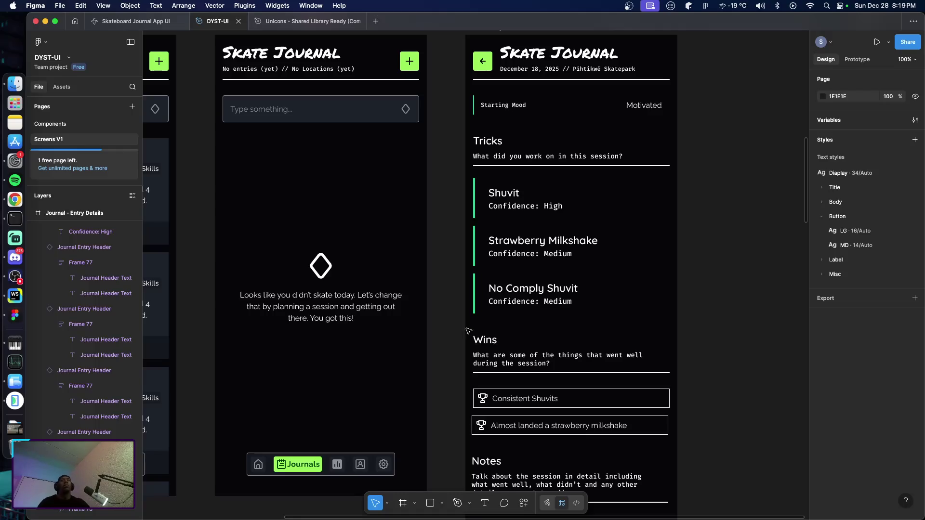
scroll(520, 292, up, 3)
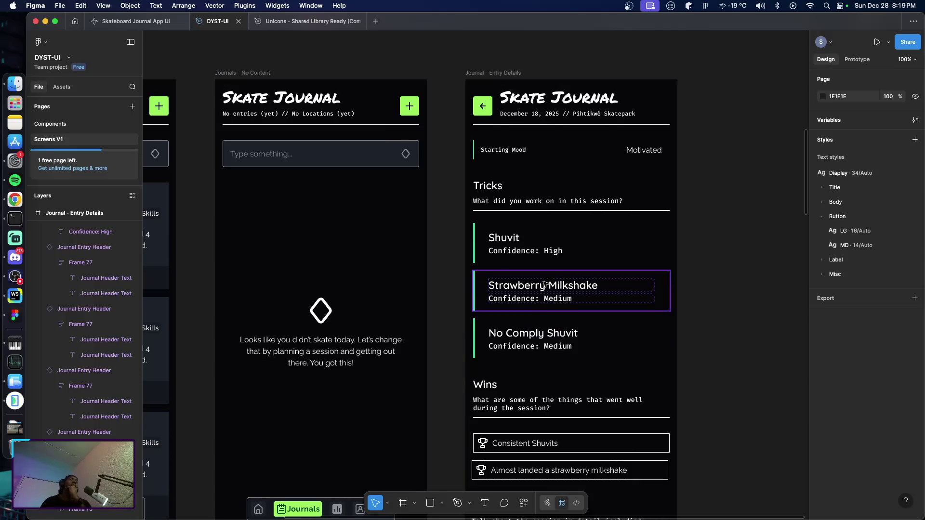
scroll(554, 285, down, 4)
scroll(554, 285, up, 2)
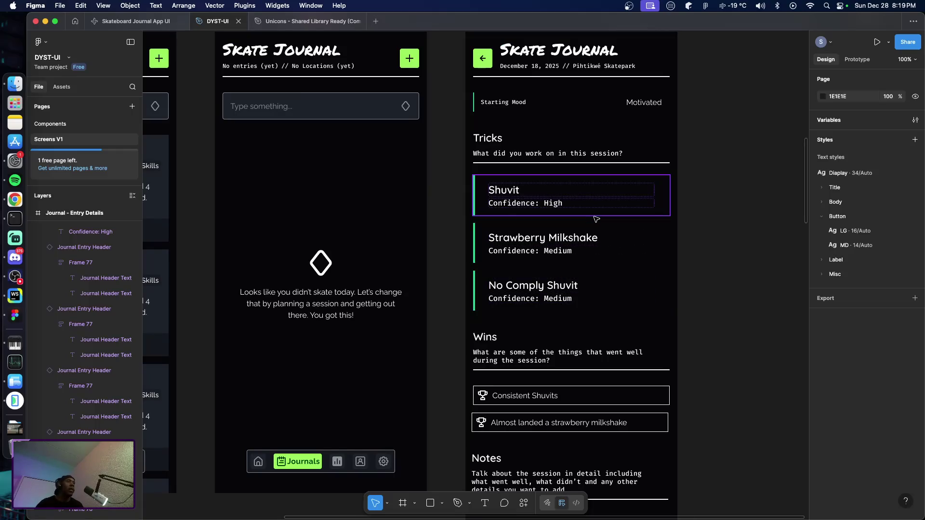
key(super+Tab)
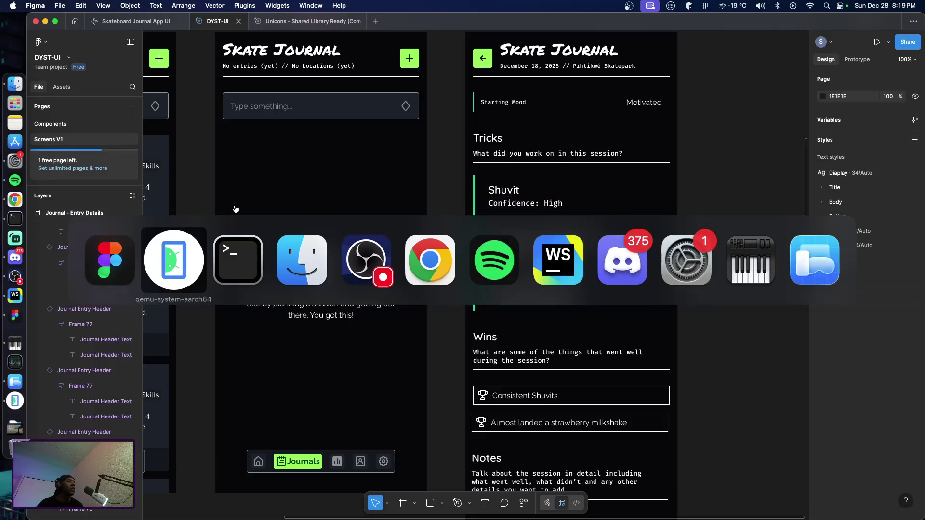
Switch to the Android emulator (qemu-system-aarch64) and scroll the journal entry back to the top.
click(193, 248)
scroll(313, 249, up, 5)
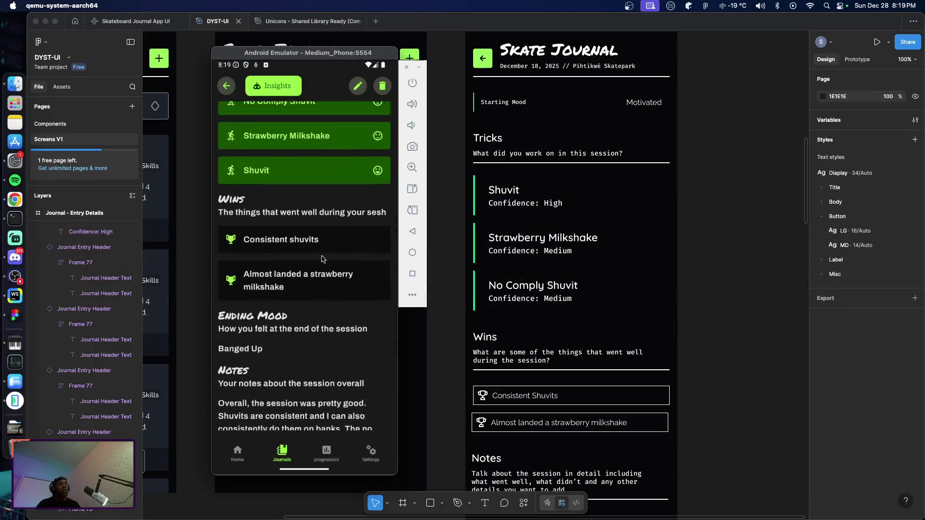
scroll(315, 263, up, 5)
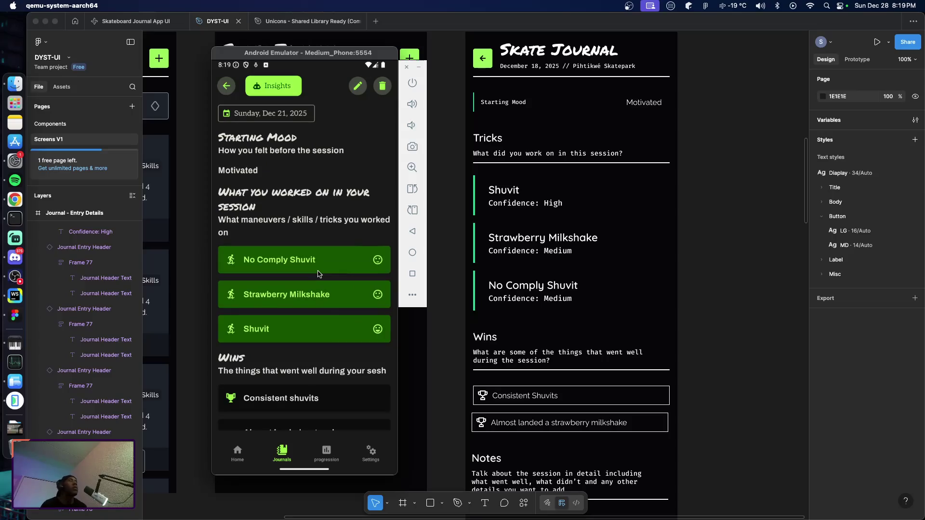
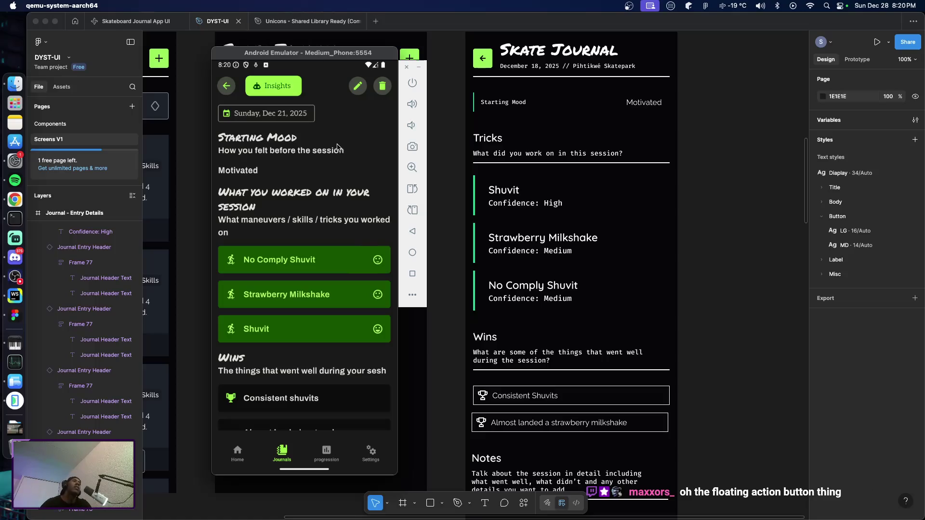
Scroll up and down through the DYST-UI entry-details design to review it.
scroll(337, 147, down, 10)
scroll(340, 150, up, 10)
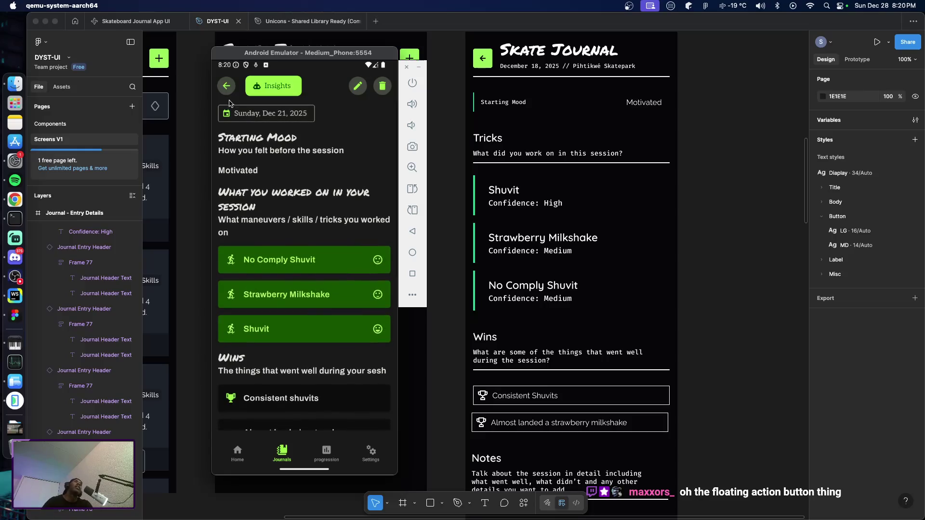
scroll(577, 357, down, 1)
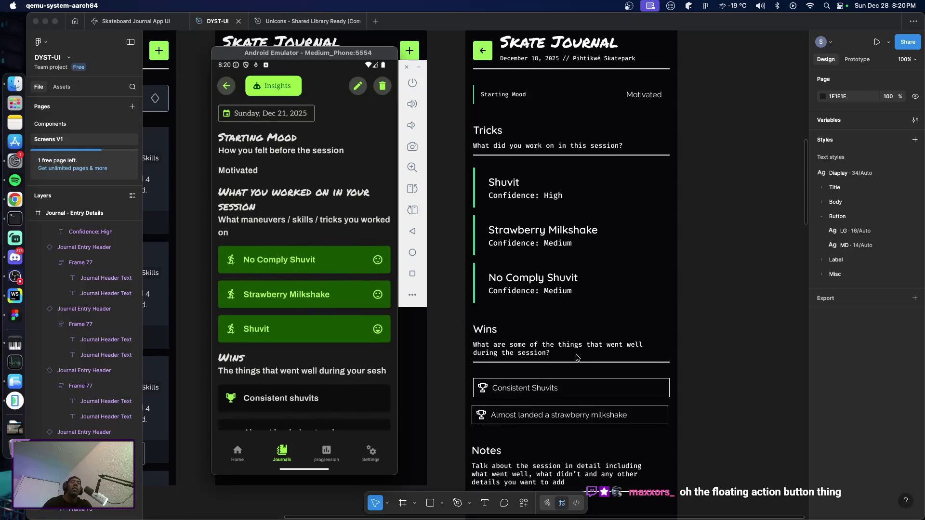
scroll(577, 357, down, 3)
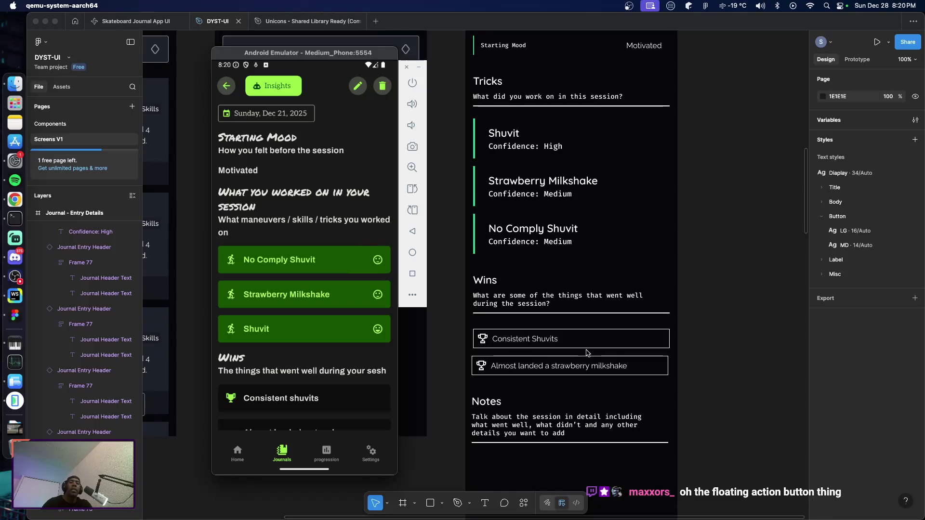
scroll(587, 352, up, 4)
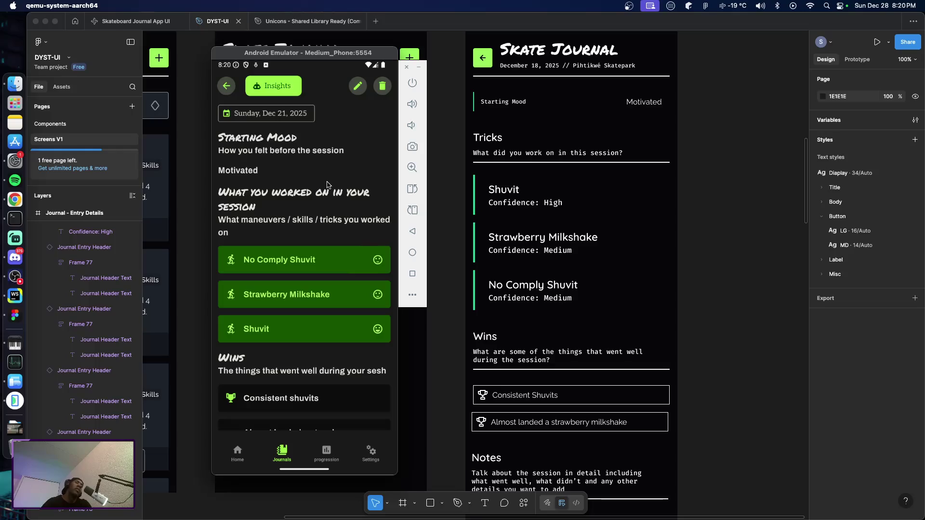
scroll(314, 182, down, 5)
scroll(314, 182, up, 5)
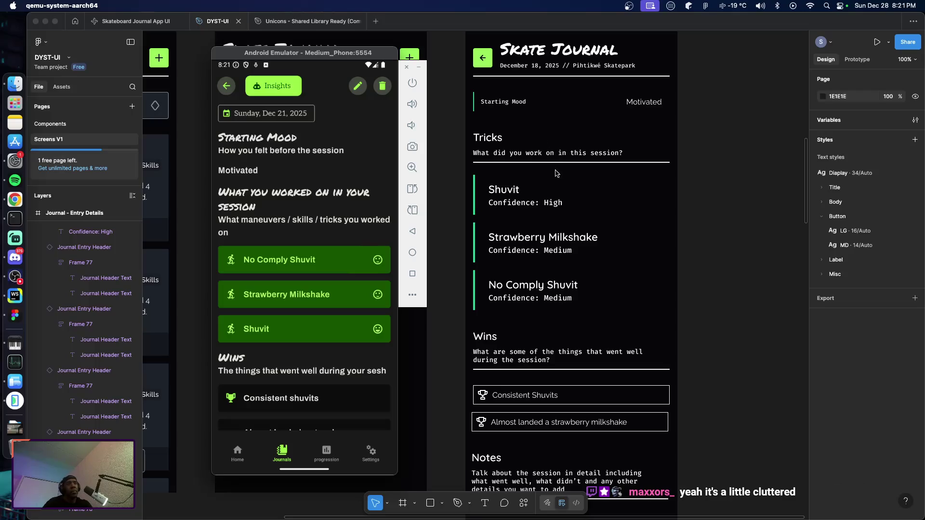
scroll(570, 198, up, 5)
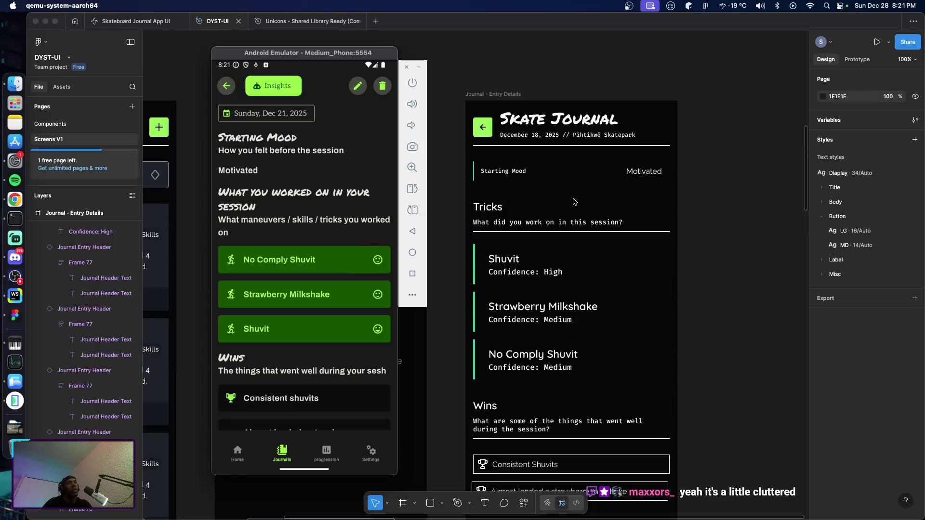
scroll(646, 194, down, 4)
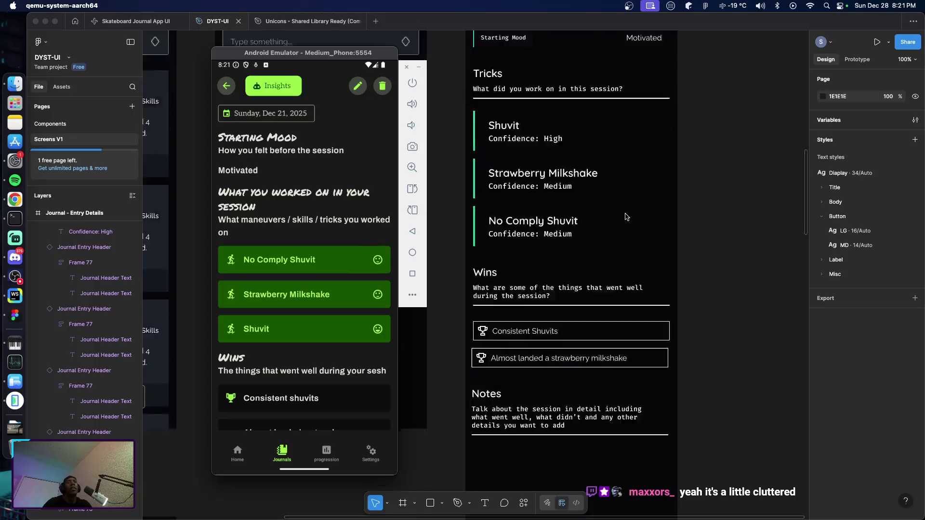
scroll(626, 216, down, 3)
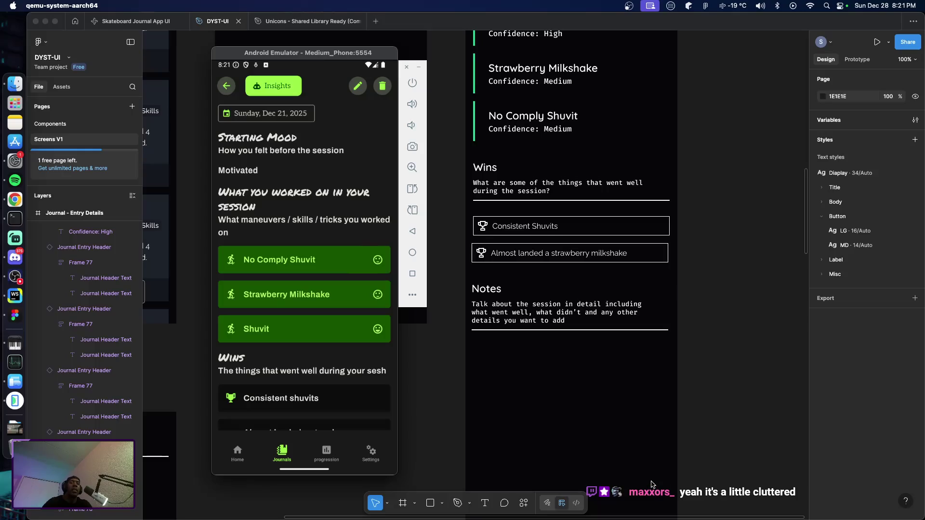
scroll(653, 477, down, 1)
scroll(646, 447, up, 2)
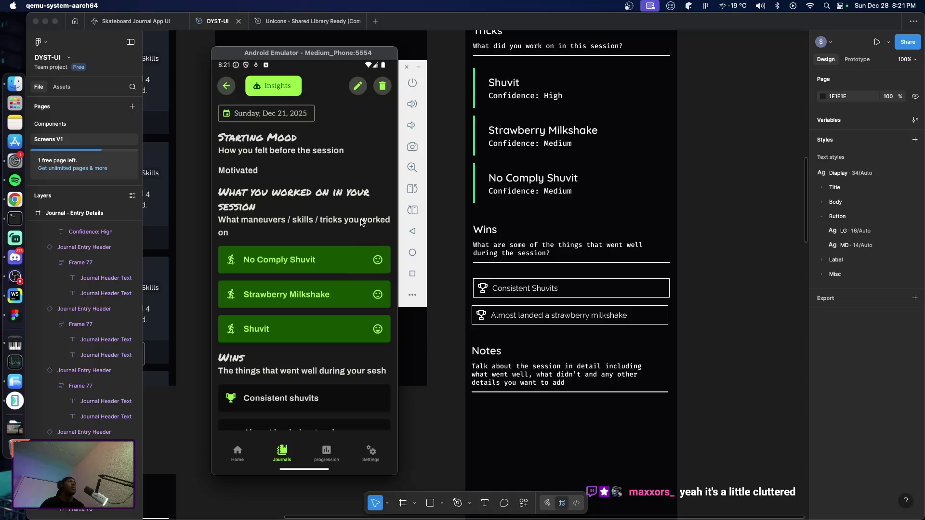
Select the Menu icon in the Unicons library via a 'menu' layer search, then return to DYST-UI.
click(289, 22)
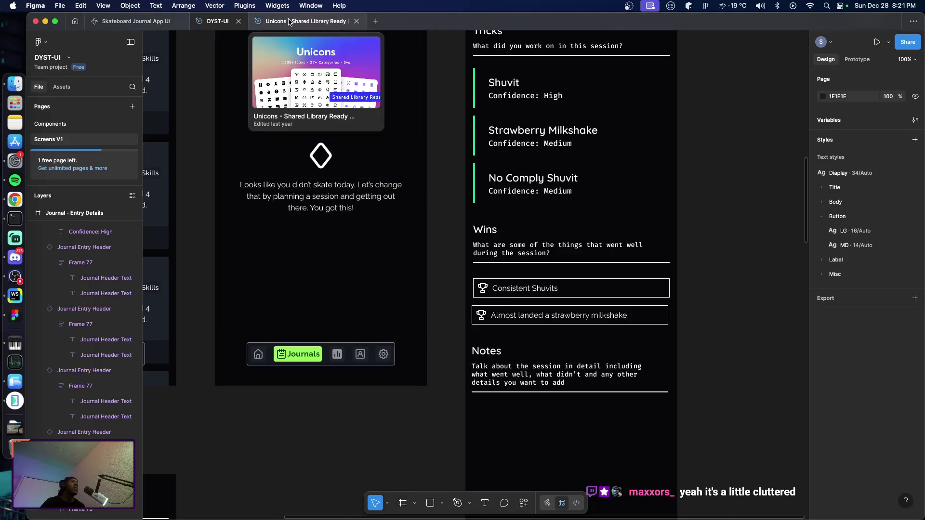
click(289, 22)
click(71, 88)
text(menu)
key(Return)
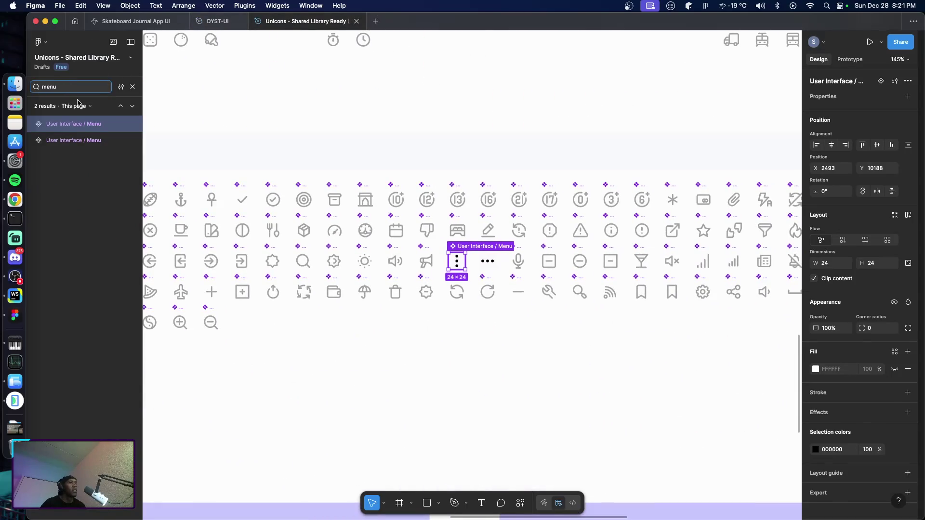
key(Escape)
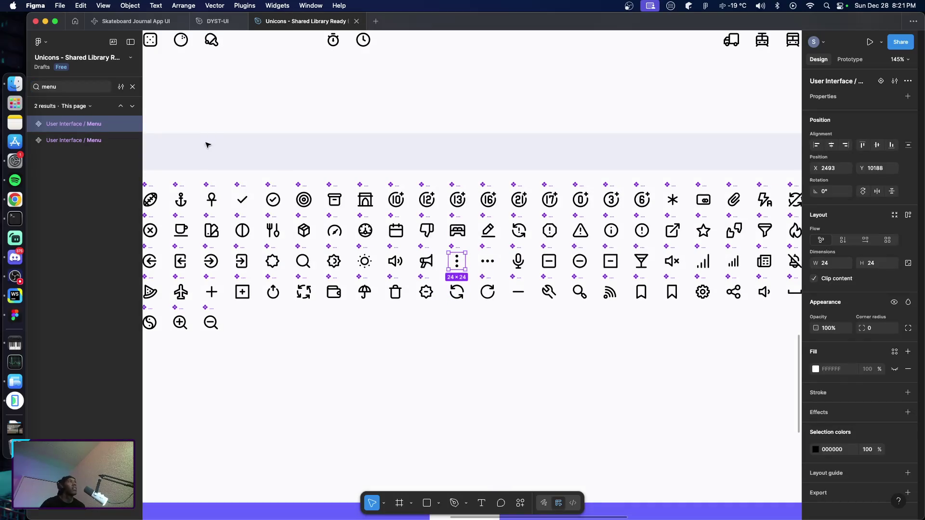
click(217, 21)
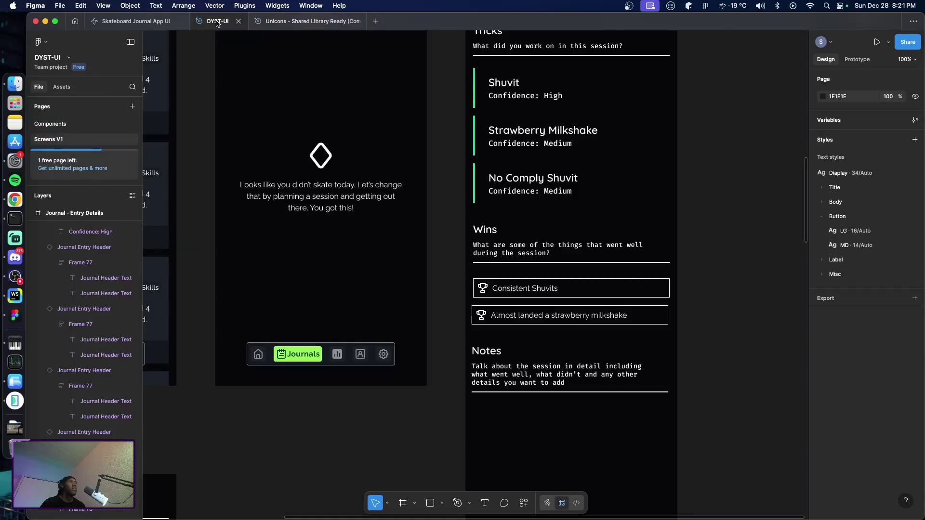
Paste the Menu icon at the frame's lower right and wrap it in an auto-layout frame.
key(super+v)
drag(475, 275, 644, 339)
key(shift+a)
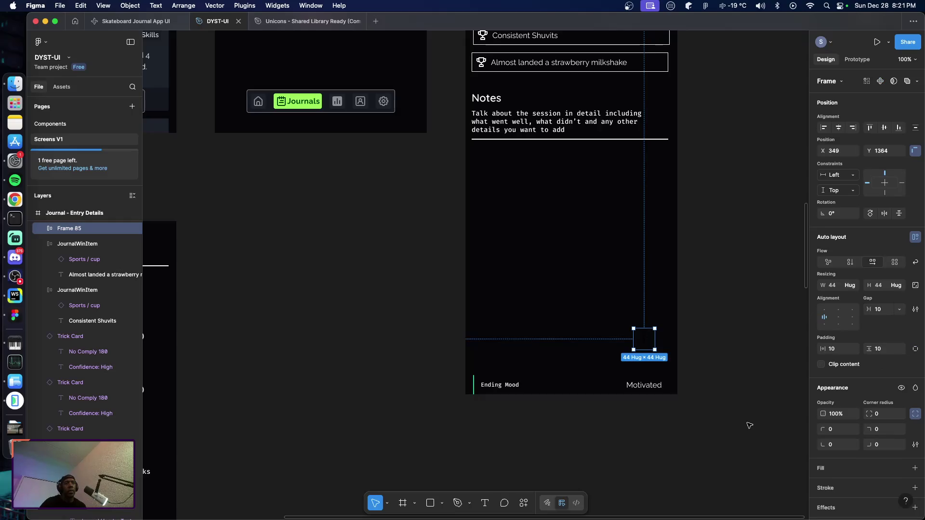
scroll(896, 448, down, 1)
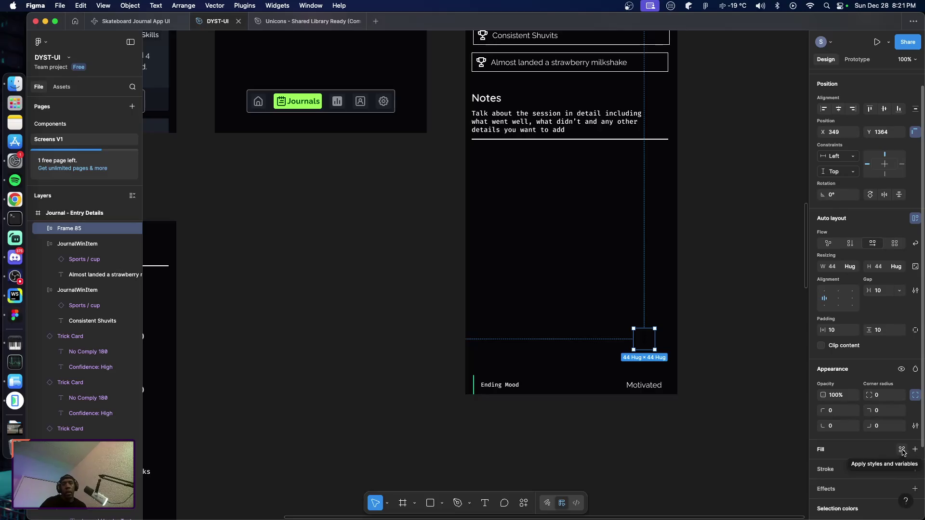
Fill the button frame with the Primary-BG green colour style.
click(902, 452)
scroll(760, 450, down, 5)
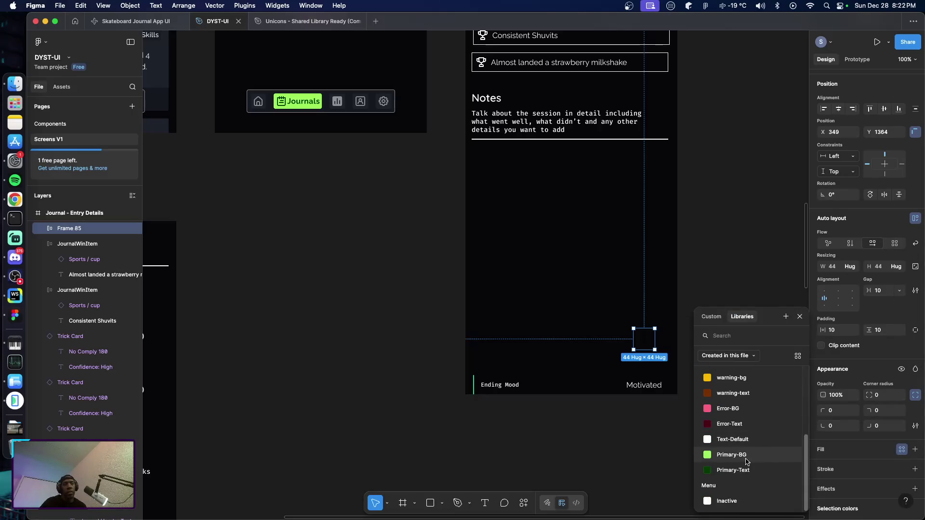
click(742, 456)
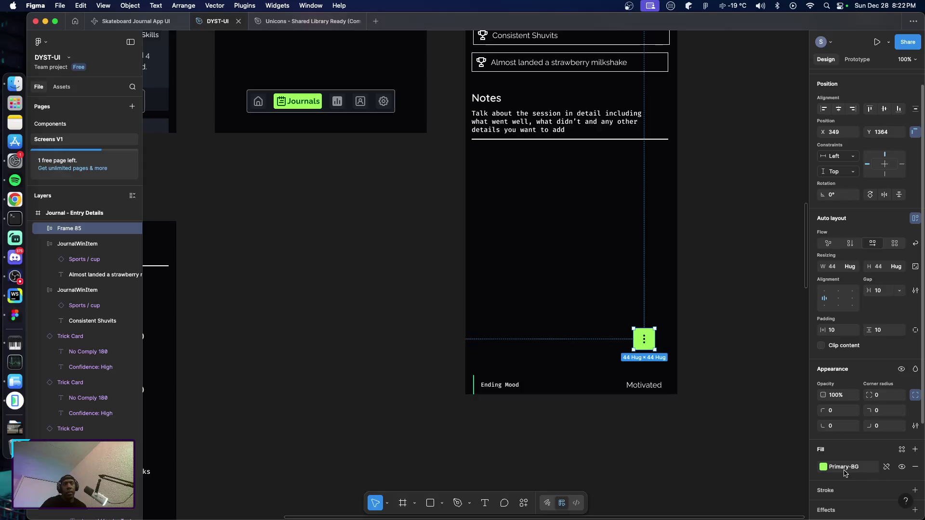
scroll(847, 480, down, 1)
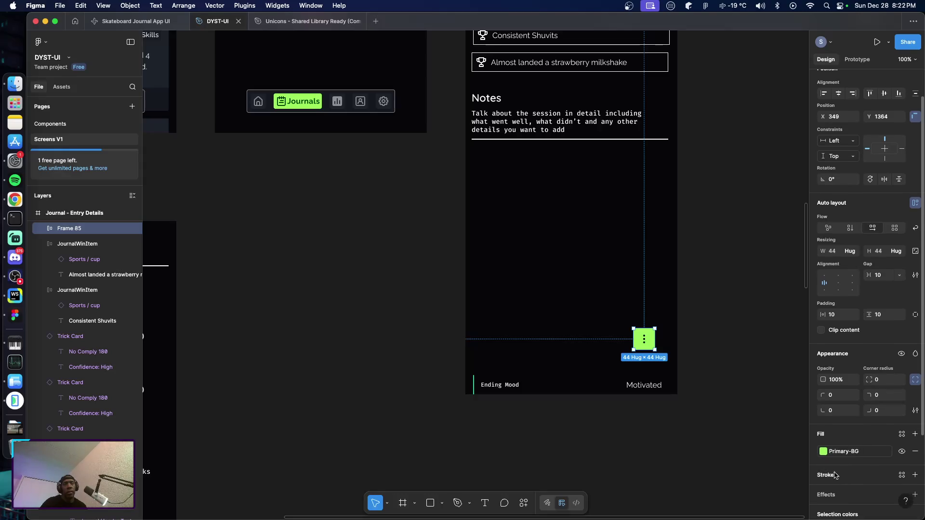
click(730, 360)
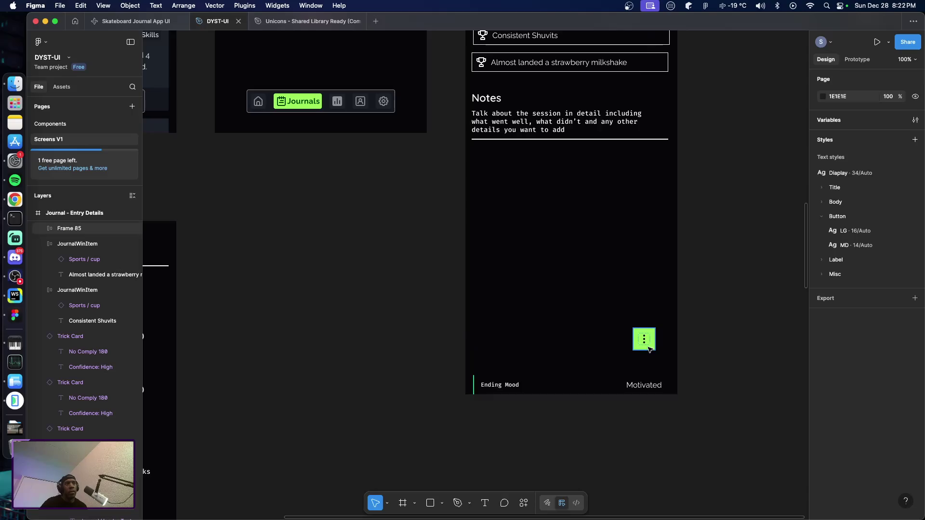
click(648, 348)
Look through the effect styles list for the green menu button.
scroll(855, 396, down, 5)
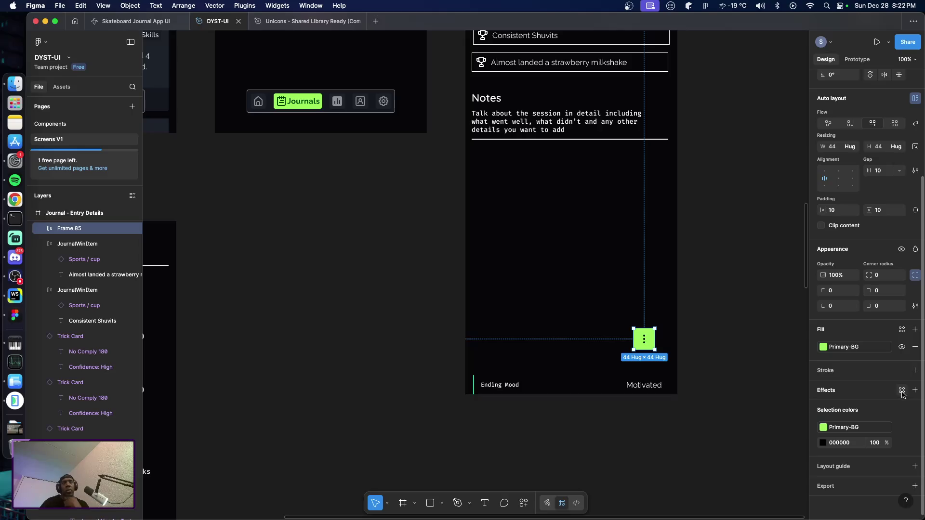
click(902, 391)
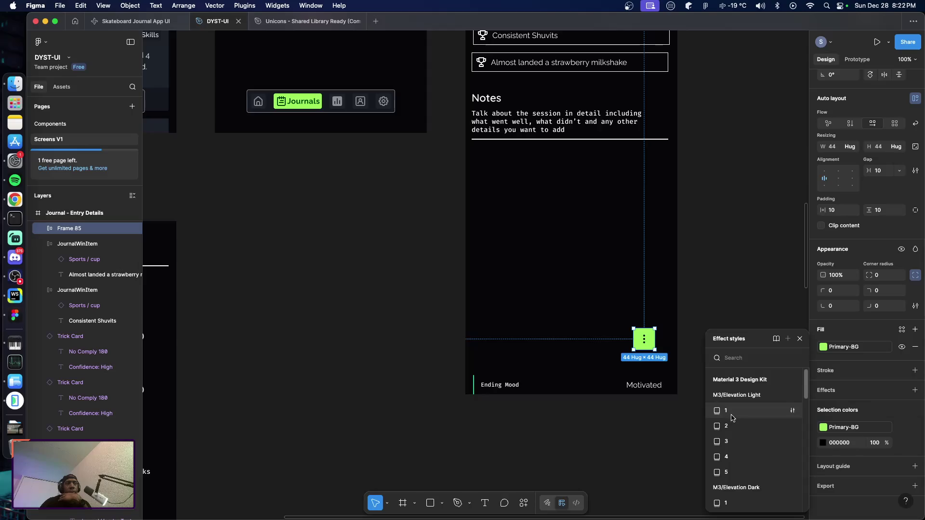
key(Escape)
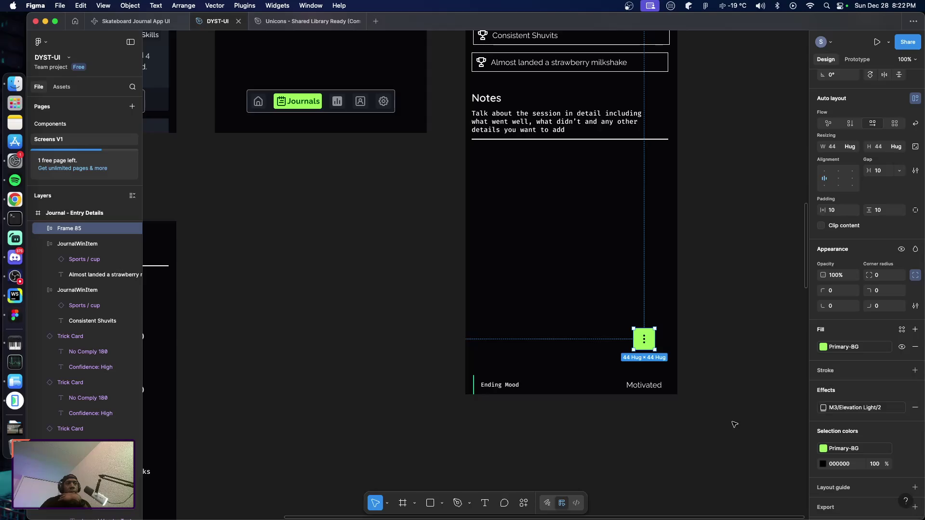
click(735, 425)
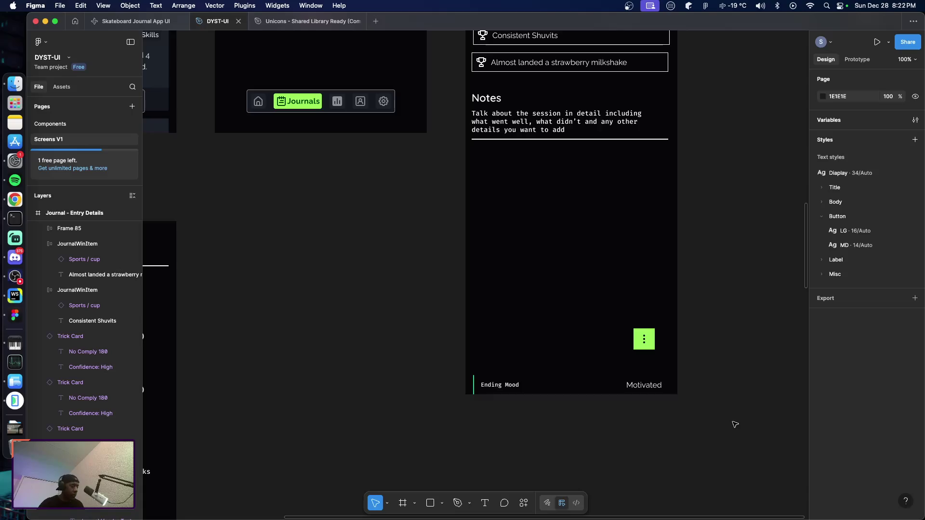
key(super+z)
Set the green button's corner radius to 4.
scroll(856, 442, down, 3)
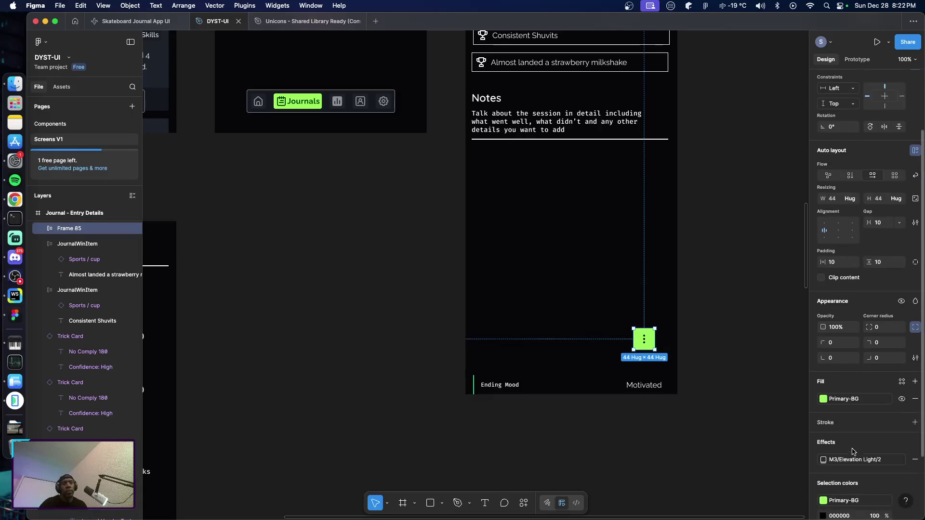
scroll(857, 433, down, 2)
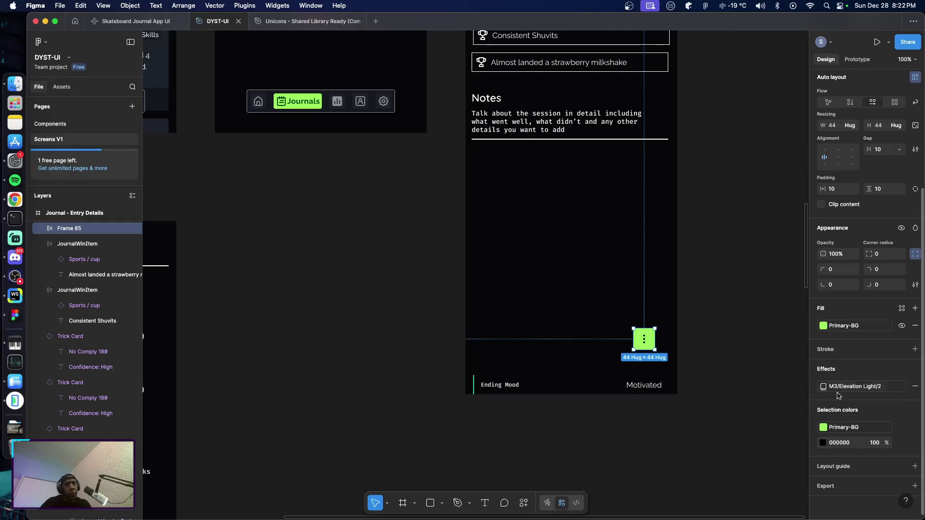
click(879, 257)
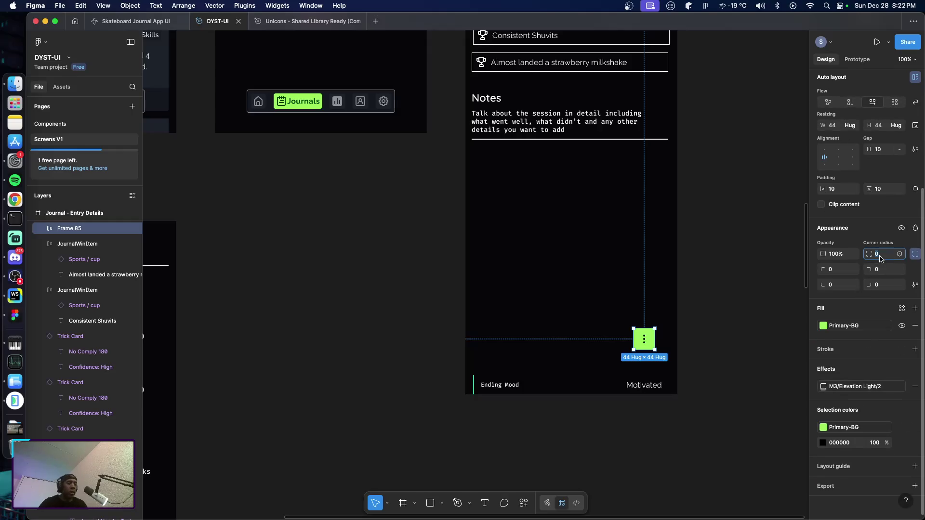
text(4)
key(Return)
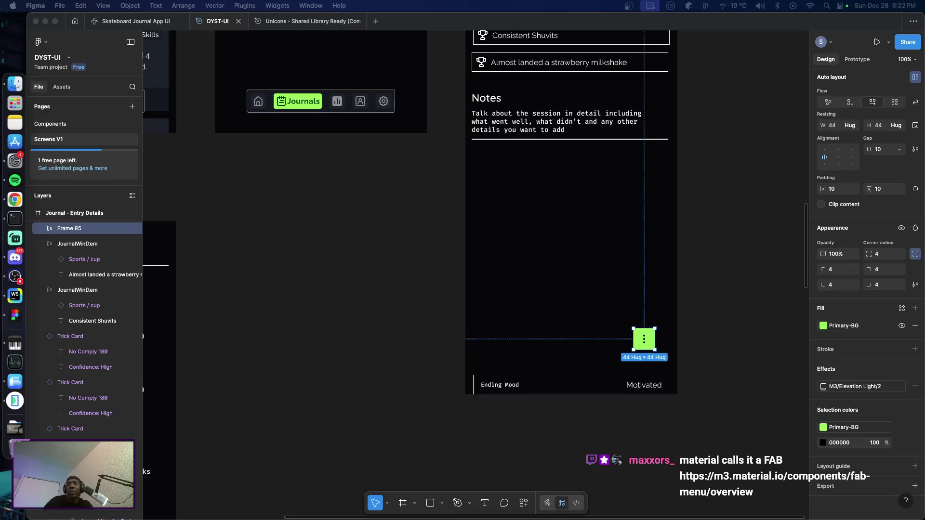
drag(597, 217, 599, 73)
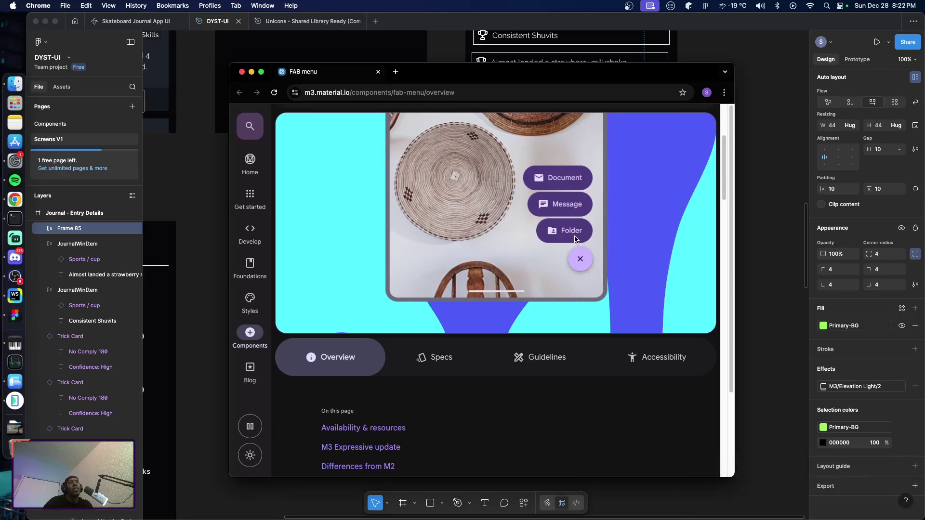
scroll(575, 289, up, 3)
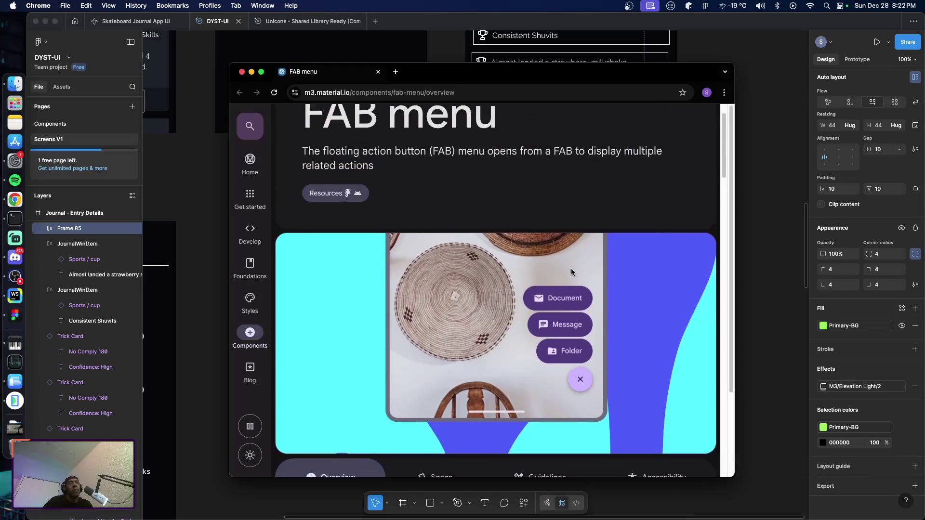
scroll(586, 303, down, 1)
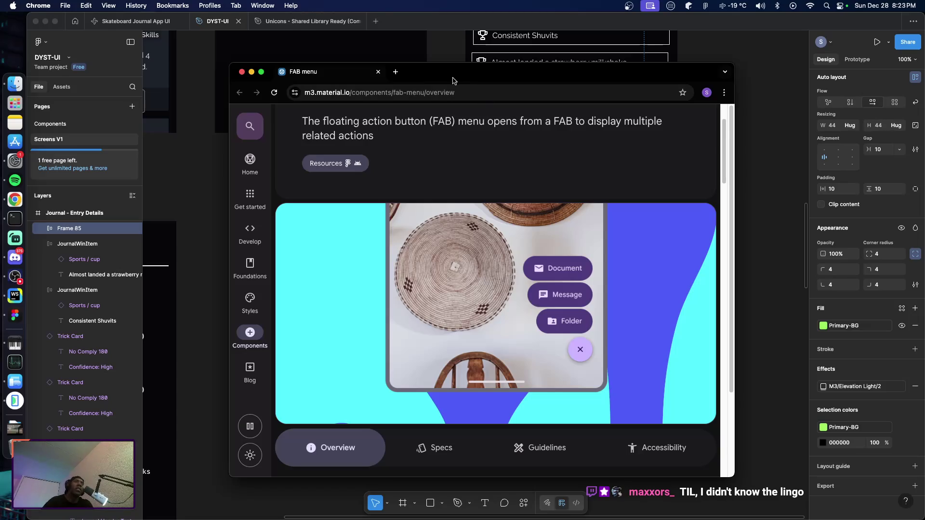
key(super+w)
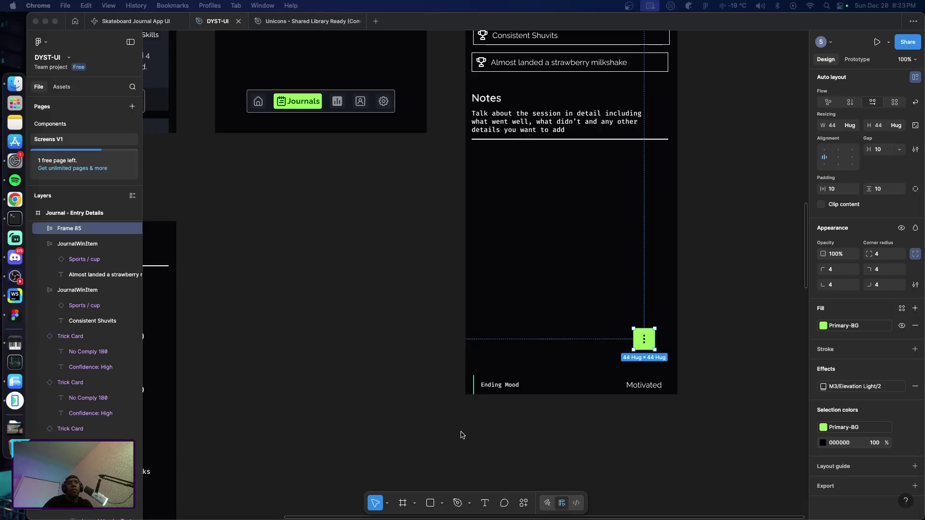
Remove the green menu button from the entry-details screen.
click(408, 388)
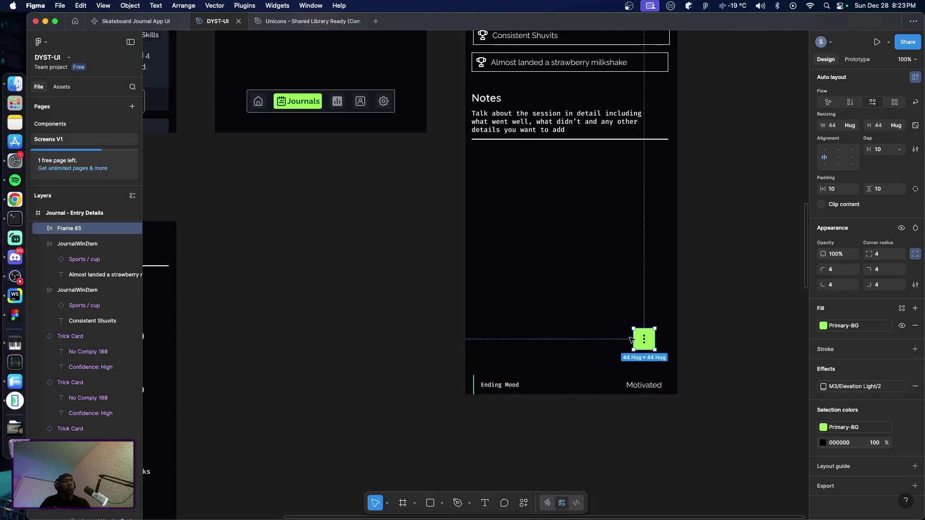
click(702, 341)
click(640, 349)
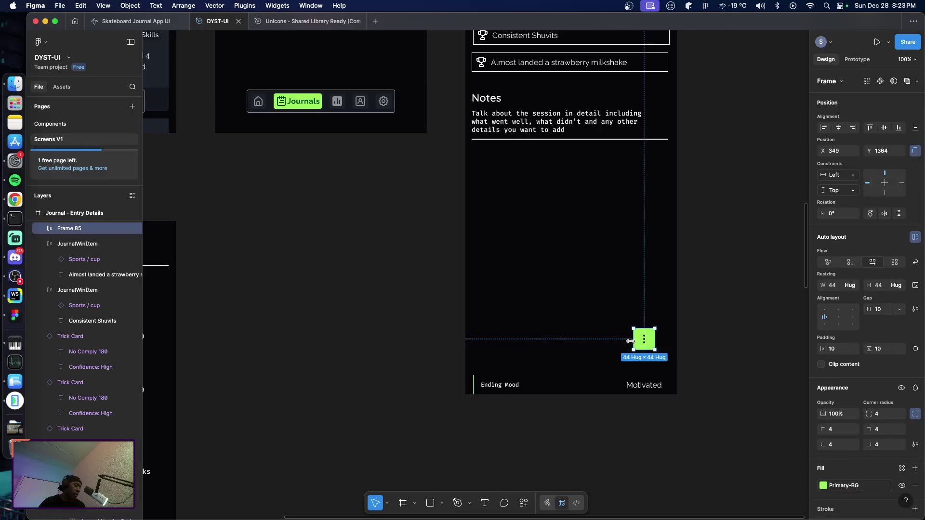
key(Delete)
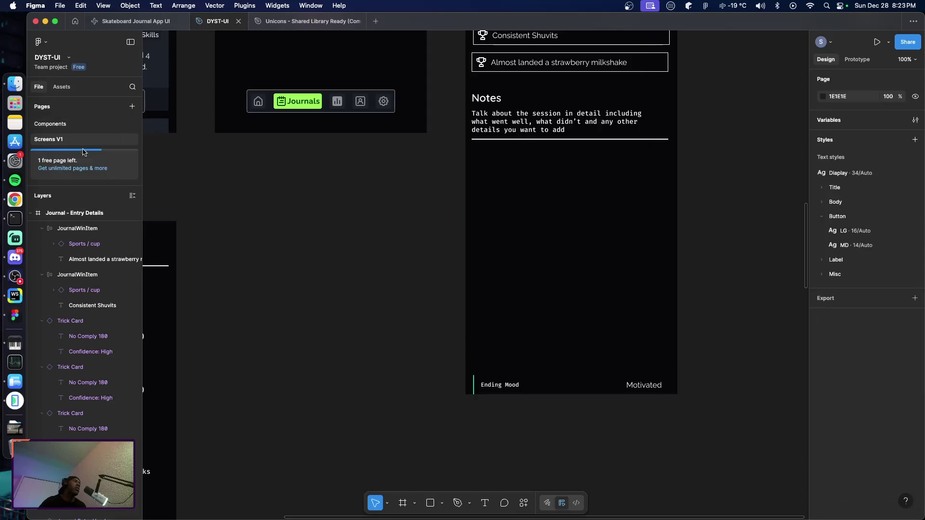
On the Components page, move the trick item up and paste the green button below it.
click(76, 128)
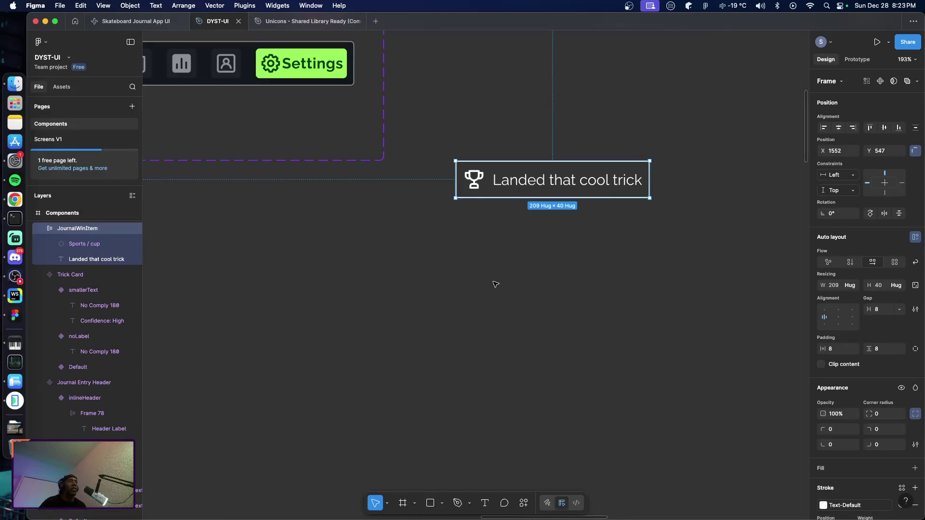
scroll(496, 286, left, 5)
scroll(500, 289, up, 8)
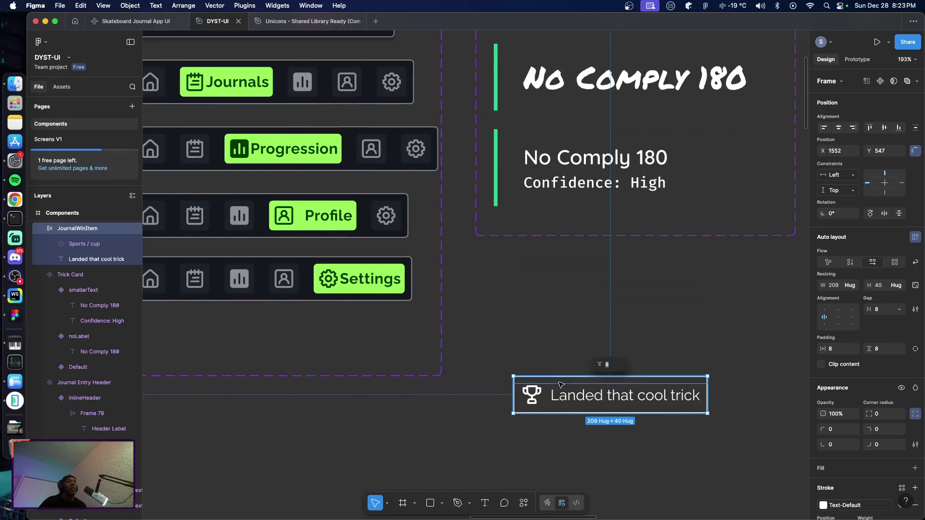
drag(548, 395, 528, 285)
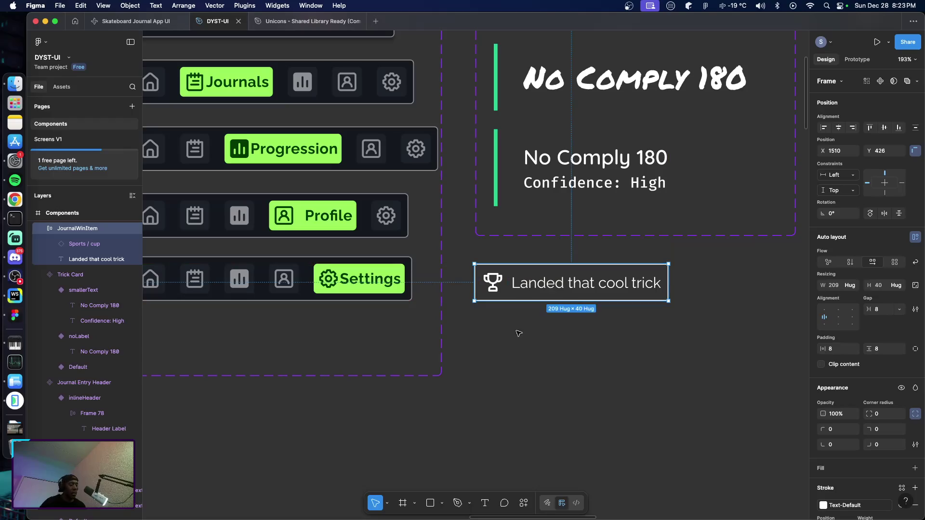
click(501, 405)
key(ctrl+v)
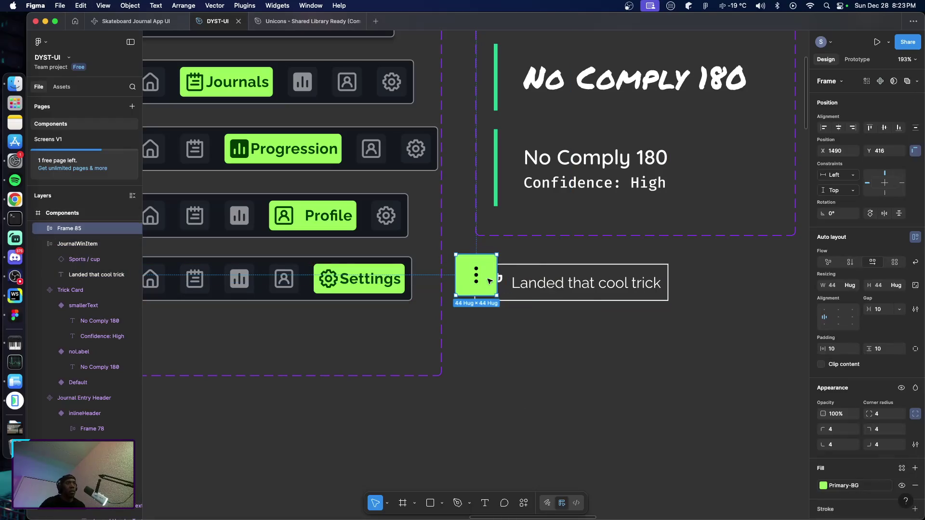
drag(468, 299, 510, 441)
Turn the JournalWinItem ('Landed that cool trick') into a component.
click(515, 295)
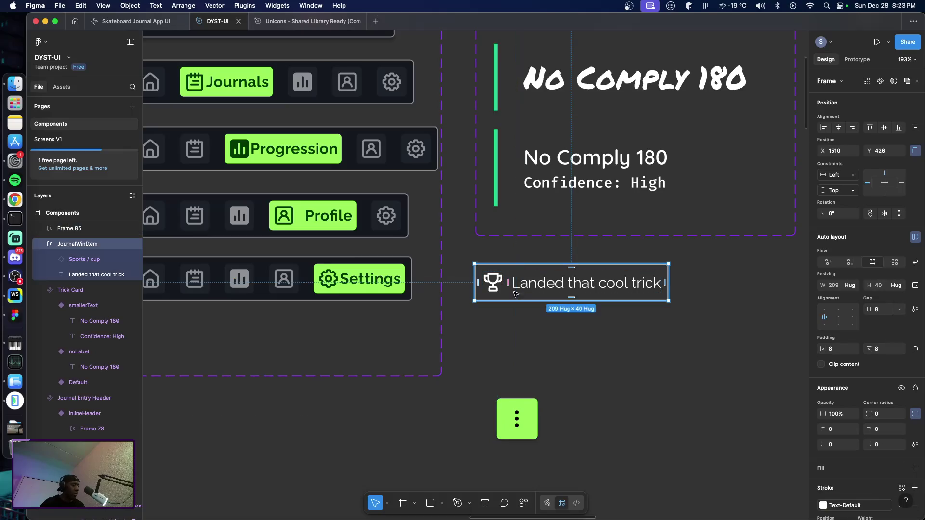
key(super+alt+k)
click(490, 382)
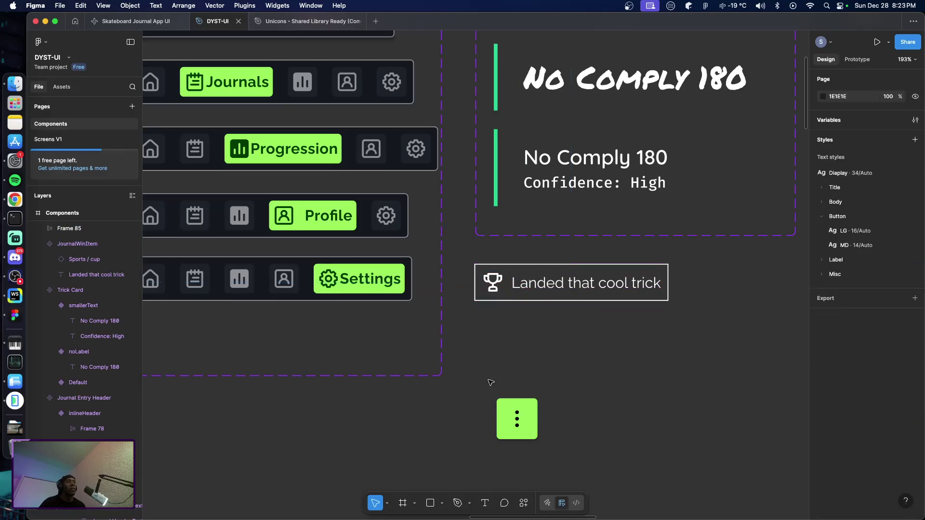
Rename the green button's layer to FAB.
click(510, 418)
double_click(67, 229)
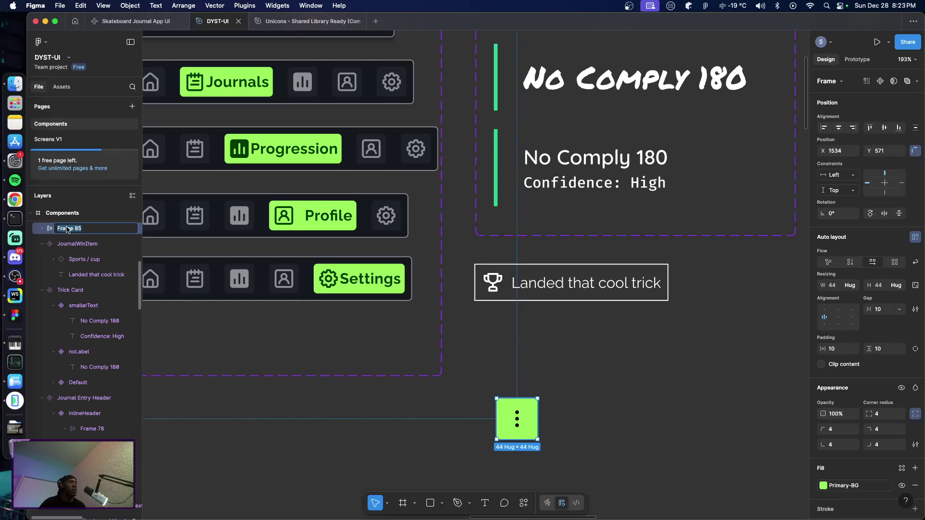
text(FAB)
key(Return)
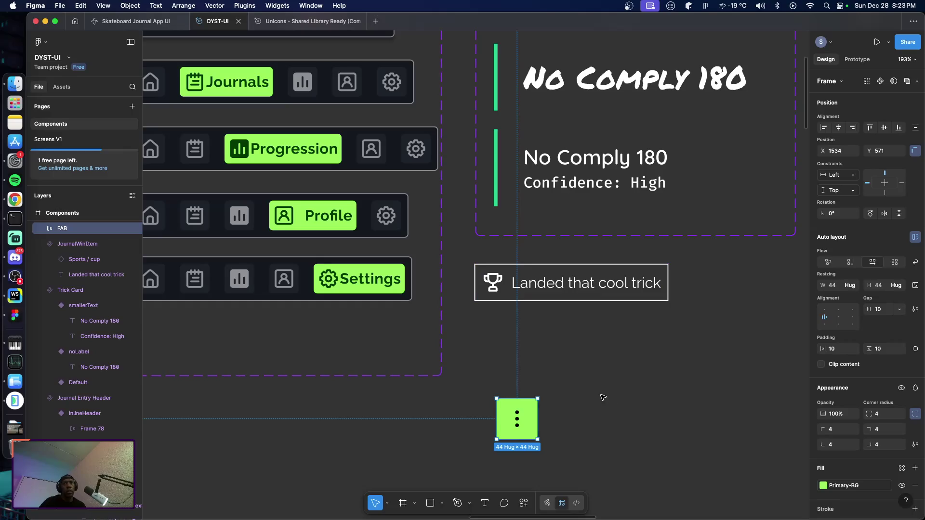
double_click(61, 229)
key(Left)
text(Journal)
key(Return)
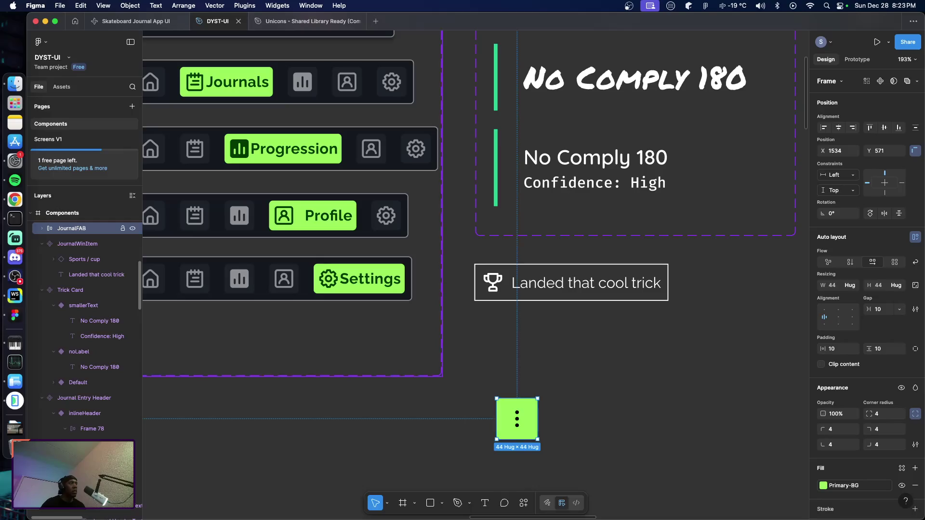
double_click(75, 230)
click(73, 229)
key(BackSpace)
key(BackSpace)
key(BackSpace)
key(BackSpace)
key(Return)
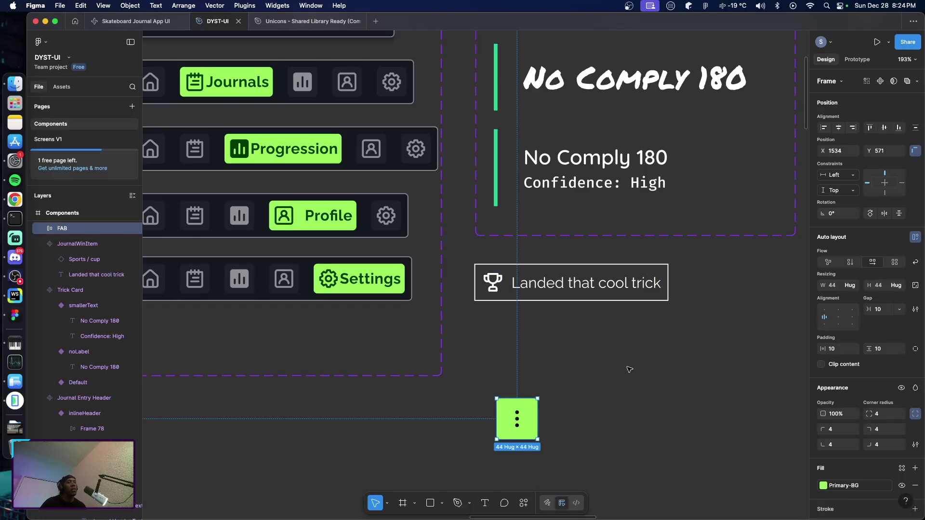
Align the FAB under the trick item's left edge and bring up the Material FAB reference.
click(628, 369)
drag(503, 436, 482, 432)
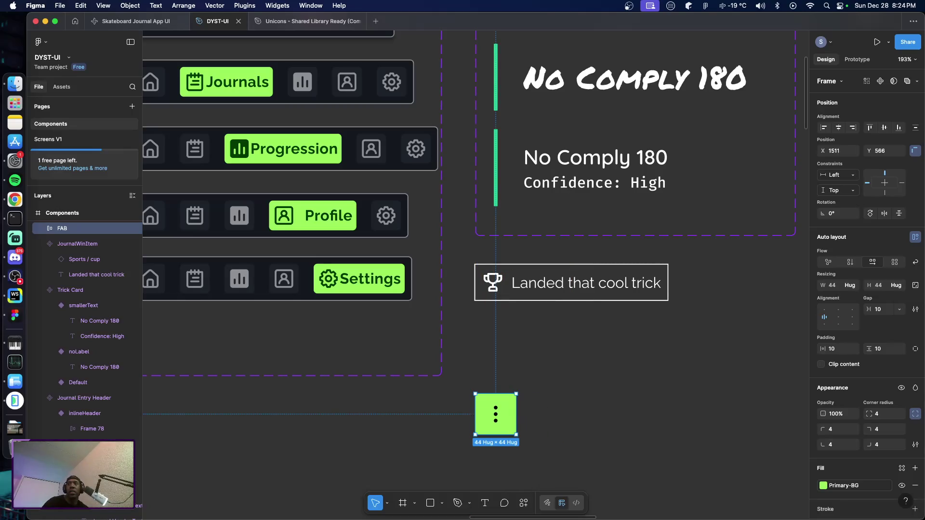
key(super+Tab)
mouse_move(794, 406)
mouse_down()
mouse_move(668, 90)
mouse_move(634, 78)
mouse_up()
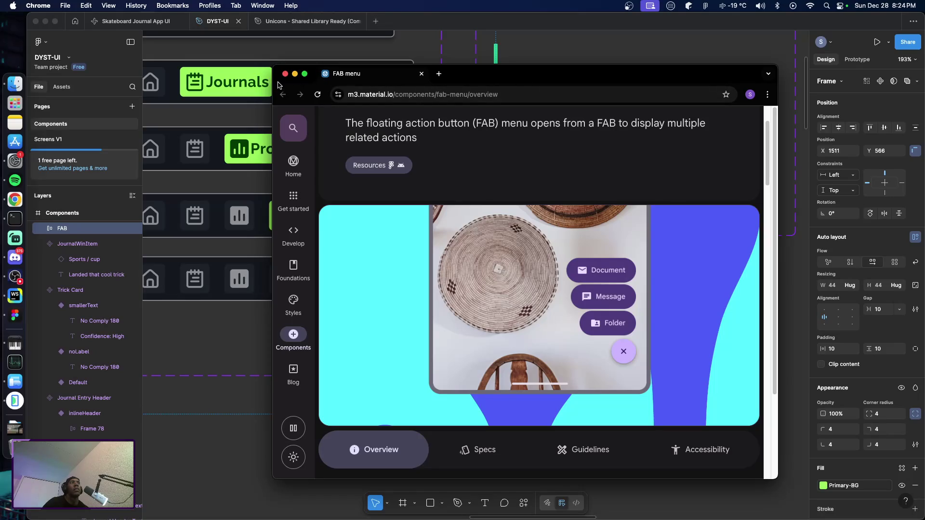
Close the Material reference and turn the FAB frame into a component.
click(285, 74)
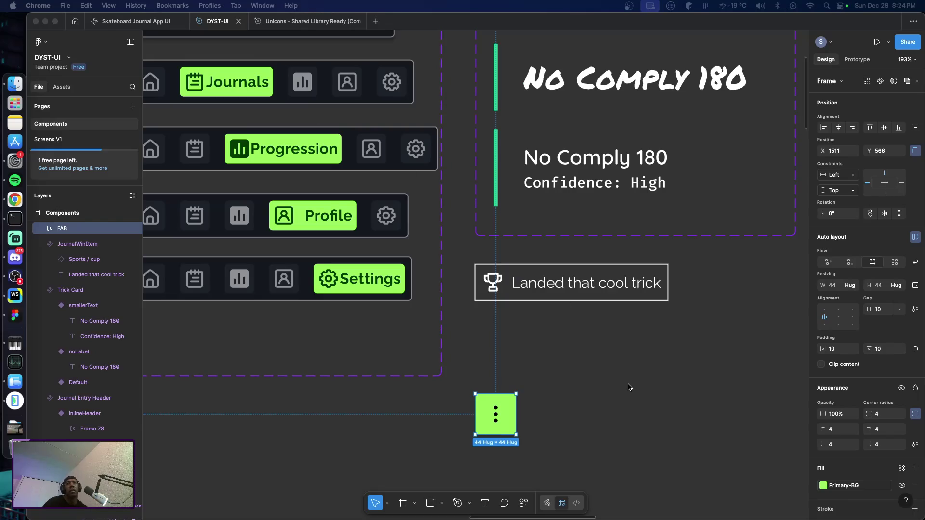
click(599, 377)
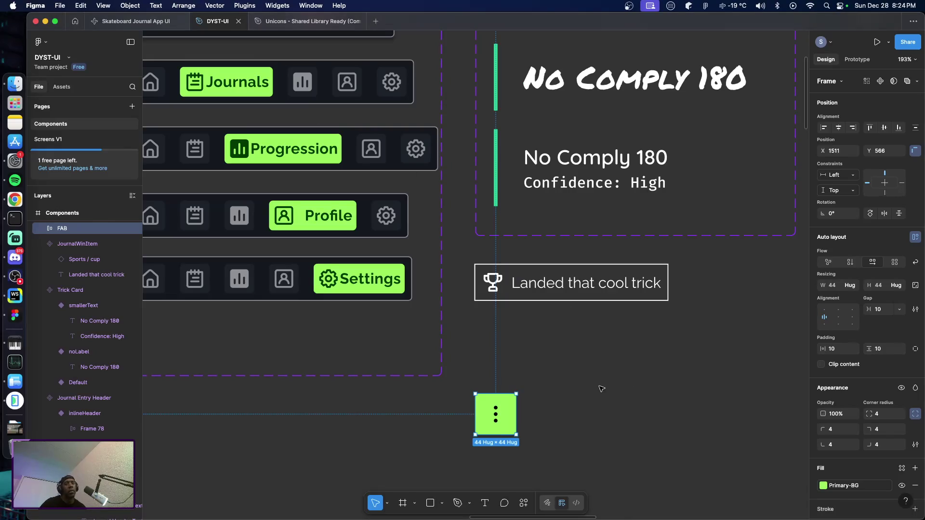
click(600, 387)
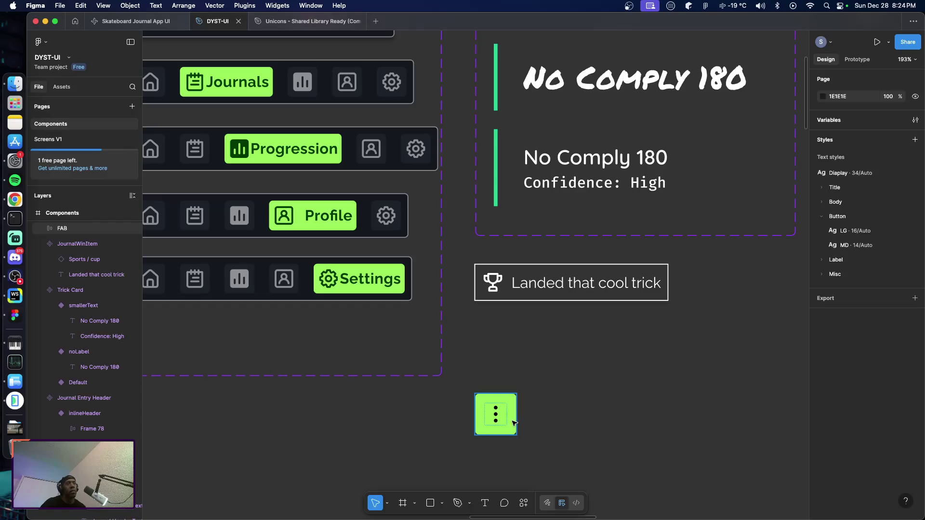
click(511, 422)
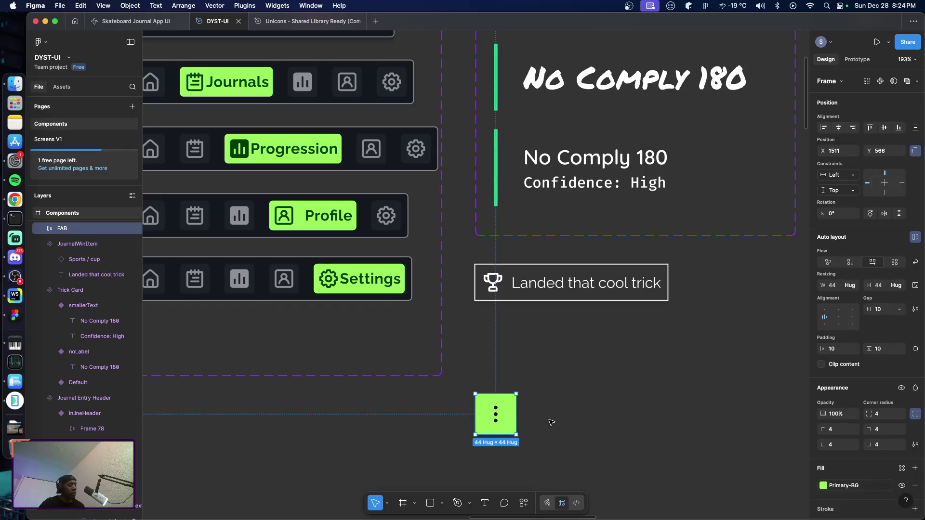
key(alt)
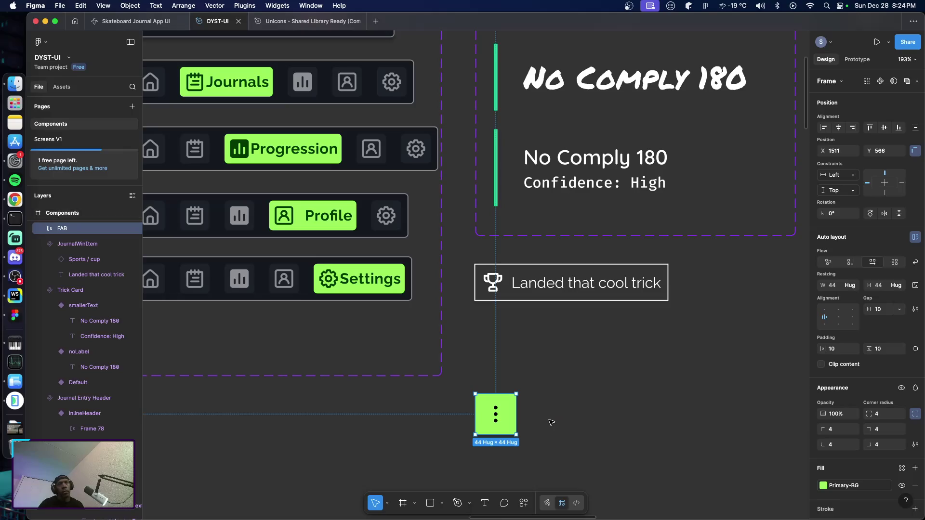
key(super+alt+k)
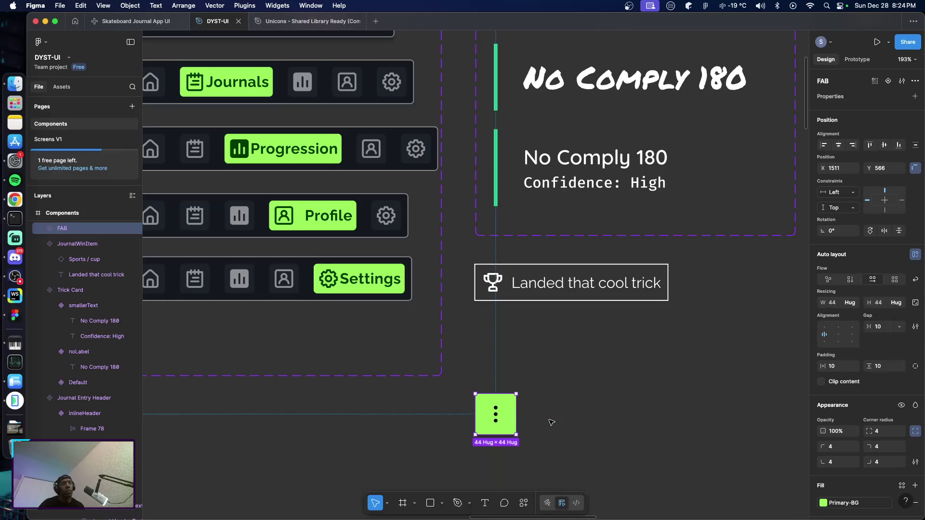
Add a second variant to the FAB component and name it isOpen.
click(554, 428)
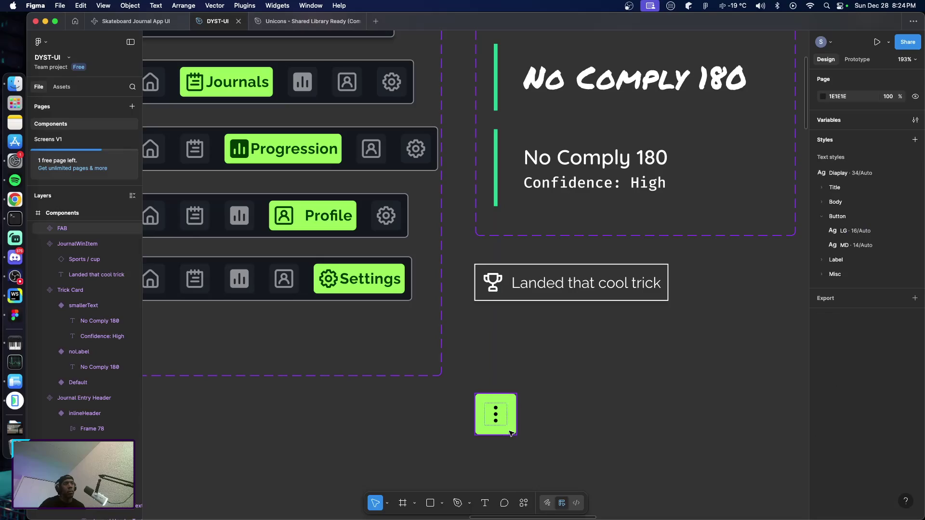
click(501, 414)
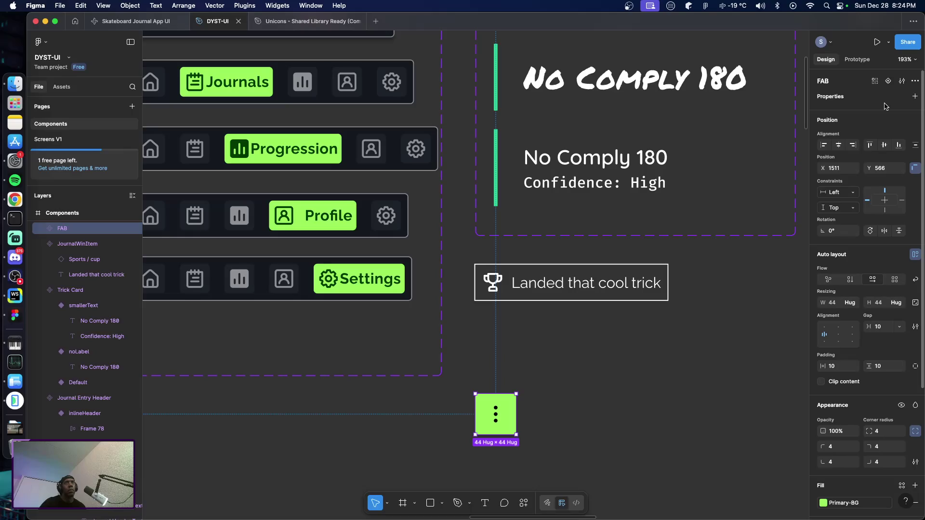
click(887, 83)
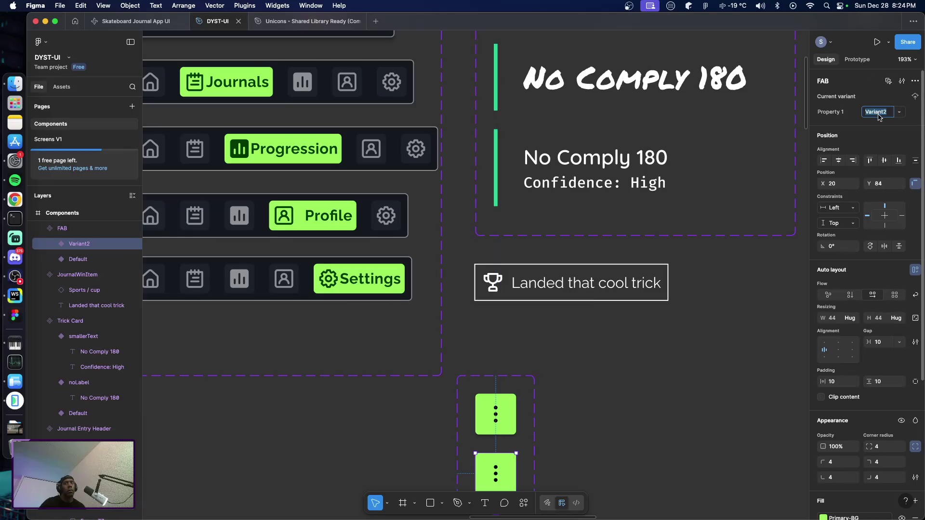
text(isOpen)
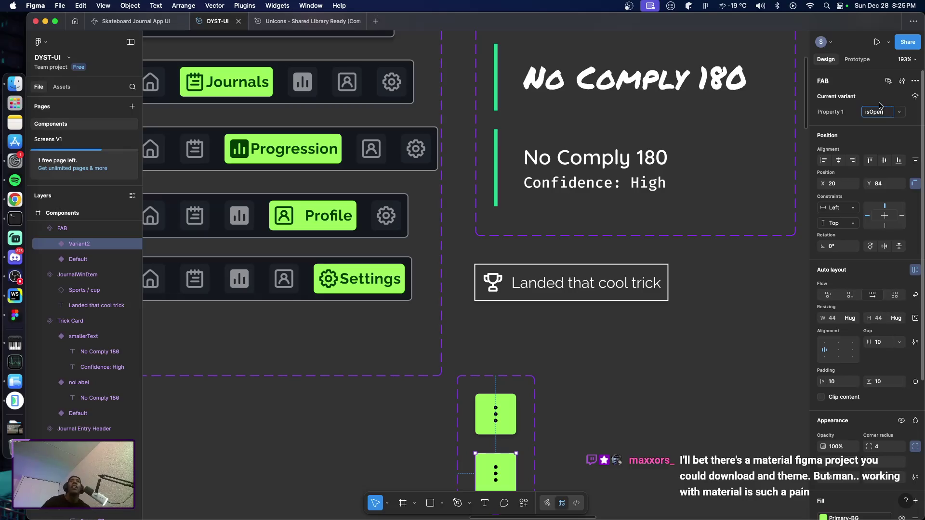
key(Return)
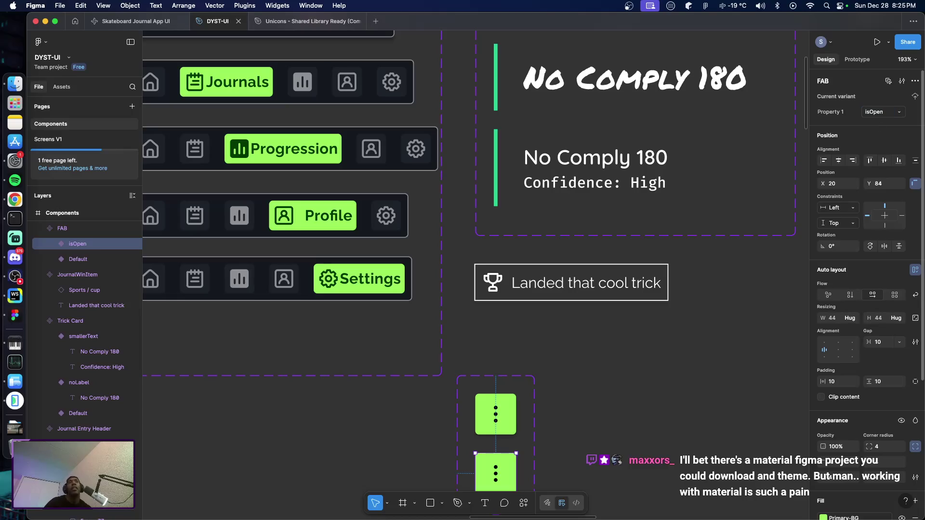
key(super+Tab)
key(super+Tab)
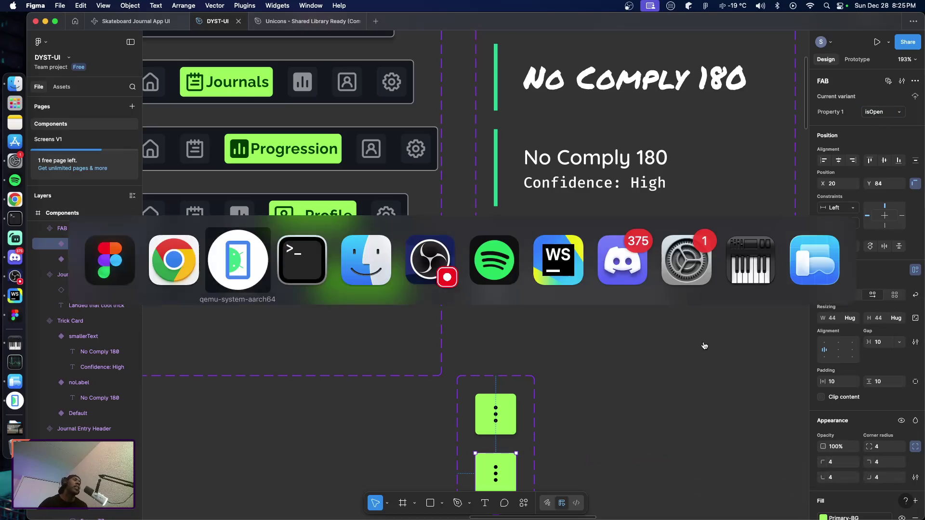
Leave the journal detail and scroll through the journal entries list.
scroll(346, 273, down, 5)
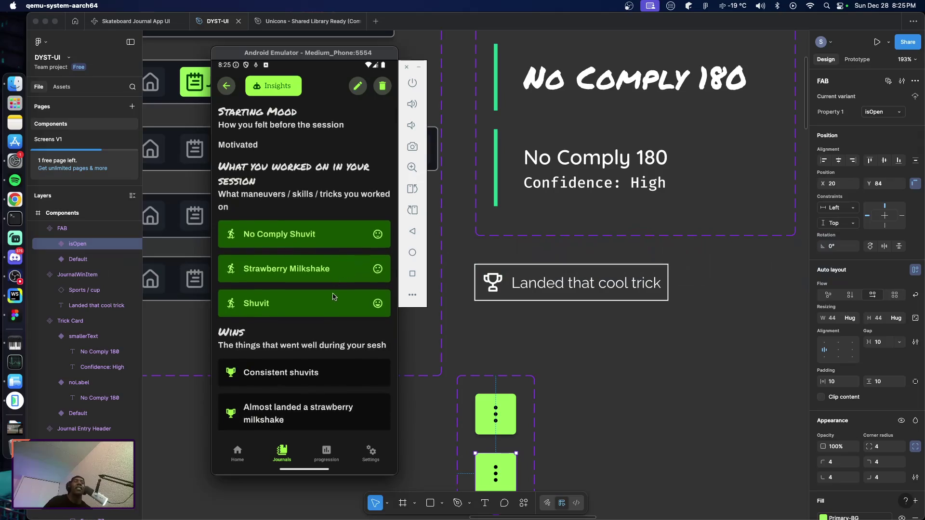
scroll(339, 258, down, 3)
scroll(288, 193, up, 4)
click(225, 88)
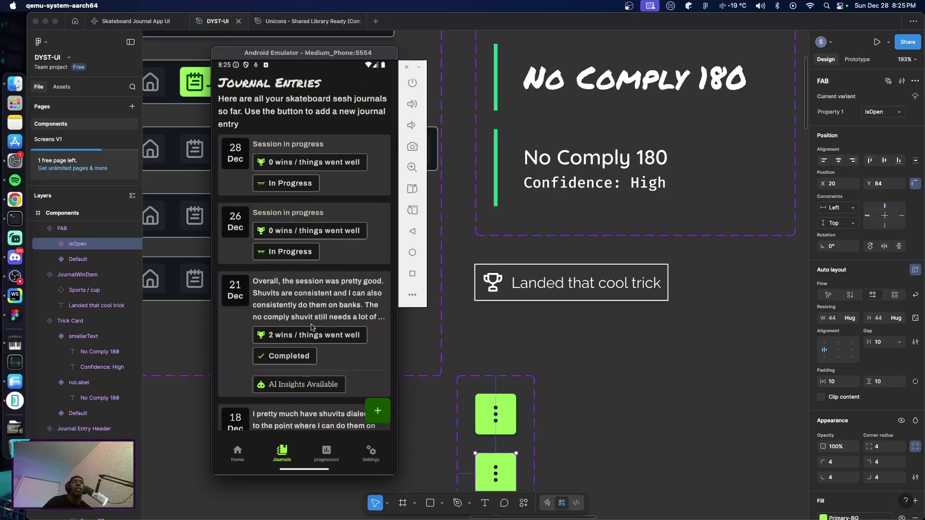
drag(312, 327, 304, 290)
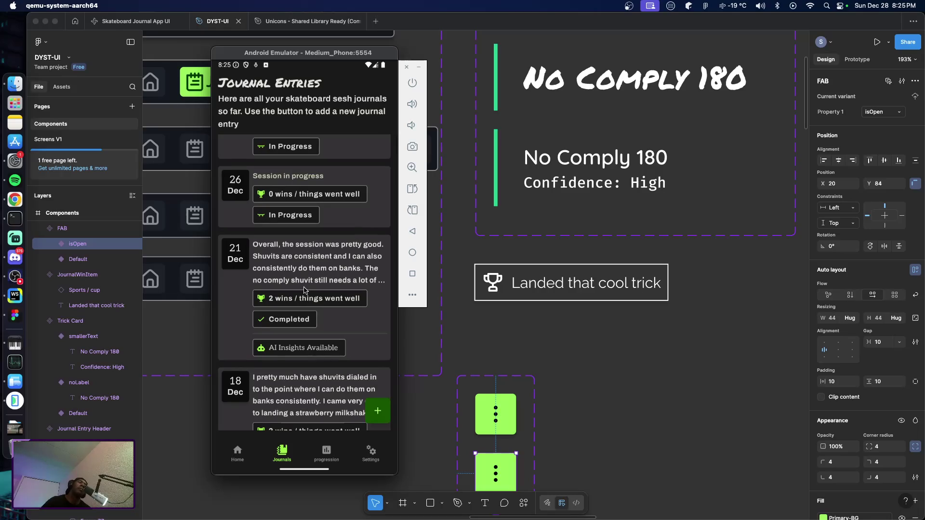
mouse_move(303, 290)
mouse_down()
mouse_move(286, 296)
mouse_move(287, 216)
mouse_up()
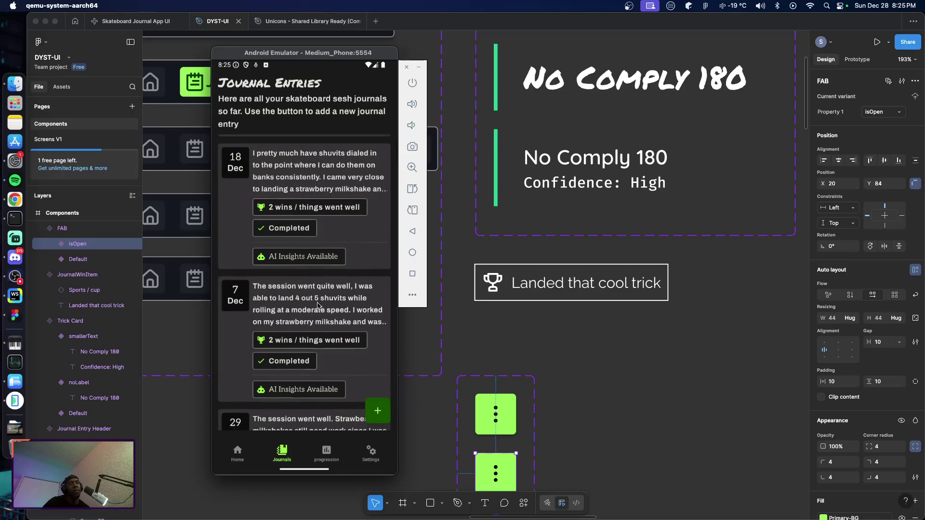
drag(309, 183, 319, 285)
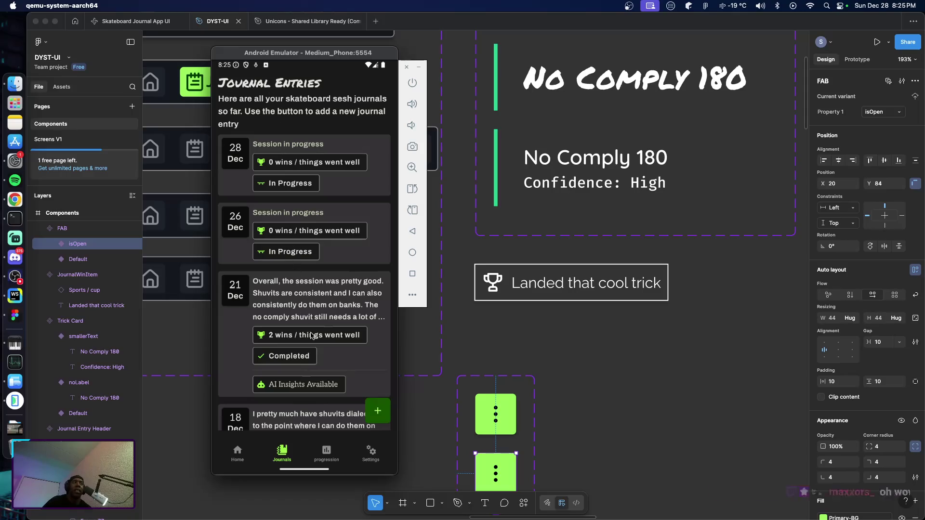
scroll(314, 351, down, 3)
scroll(315, 353, up, 3)
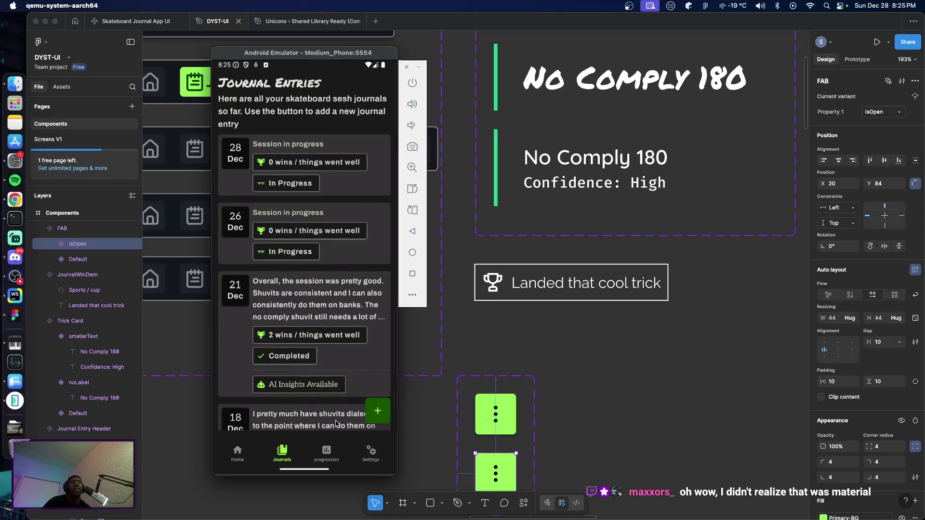
Visit the Home, Journals, Progression and Profile + Settings screens, then return to Figma.
click(239, 452)
drag(305, 330, 303, 238)
scroll(303, 238, up, 2)
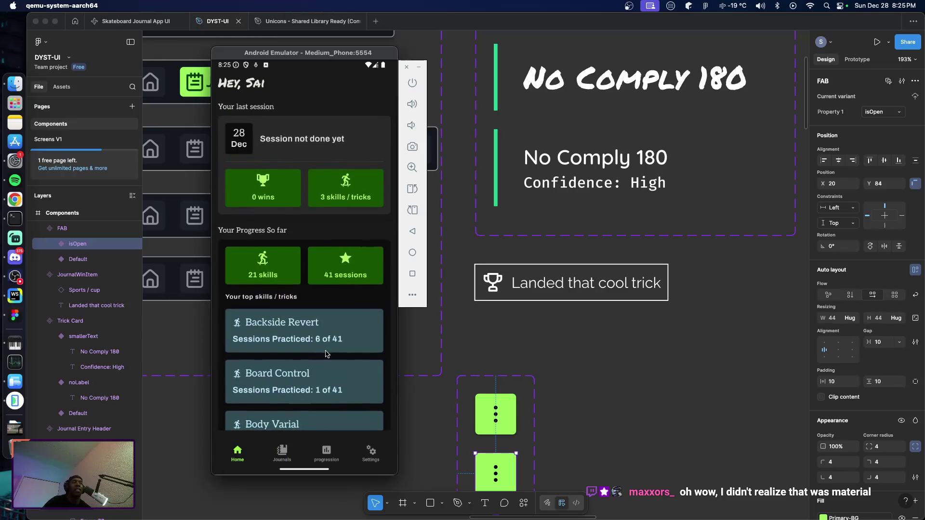
click(287, 457)
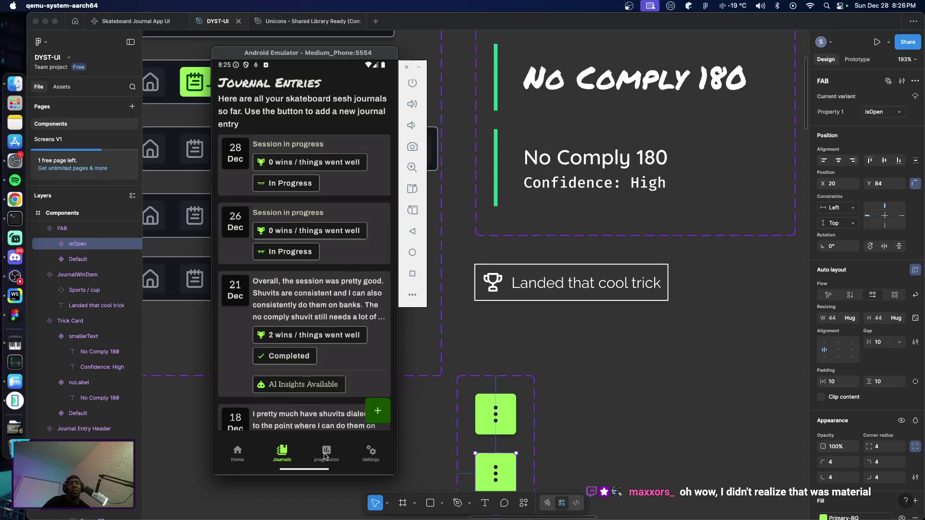
click(326, 454)
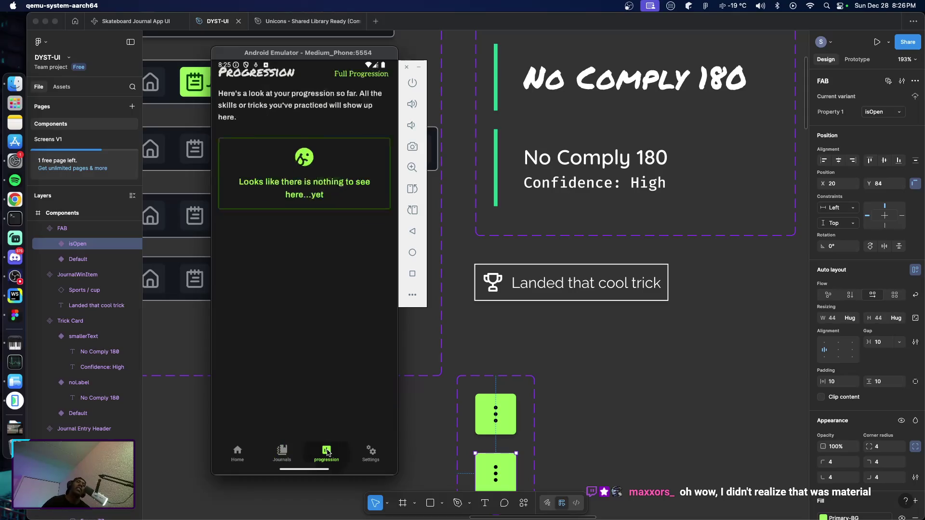
click(372, 455)
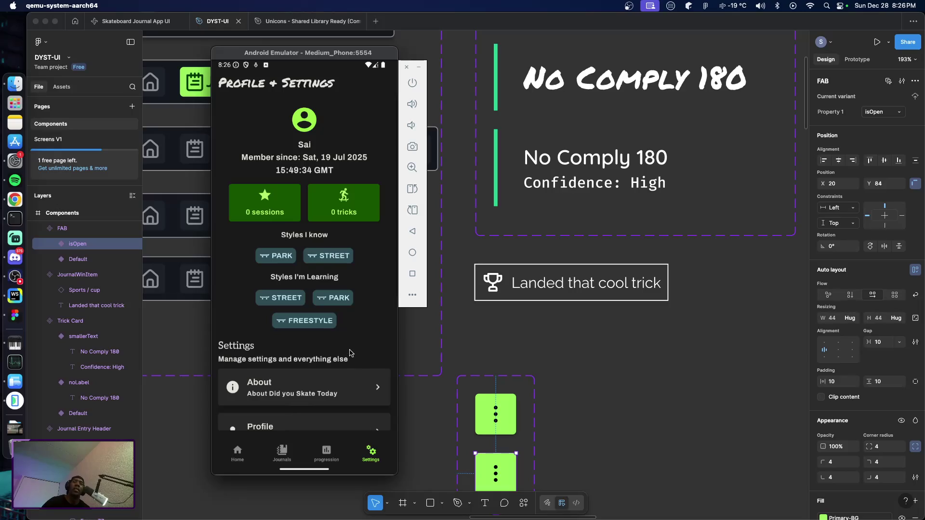
click(621, 399)
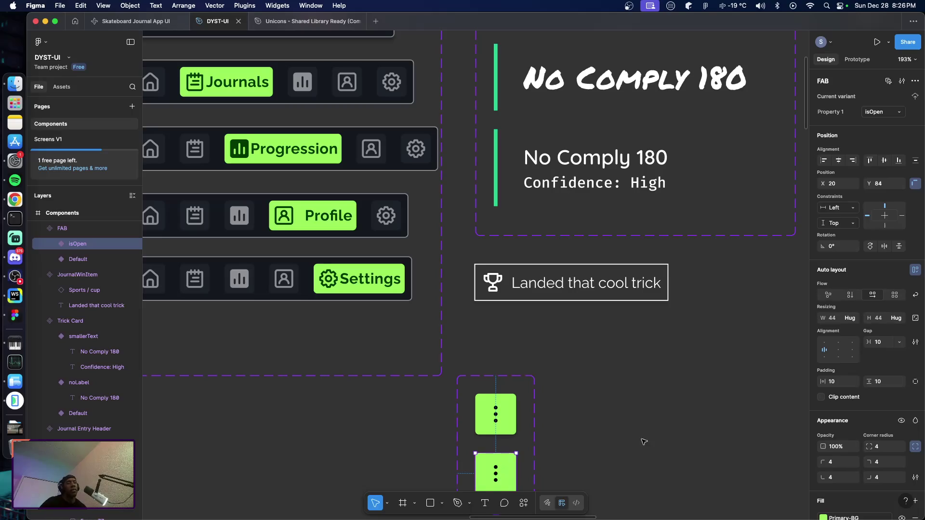
In the Unicons shared library, replace the 'menu' layer search with a new query starting 'c'.
scroll(638, 450, down, 3)
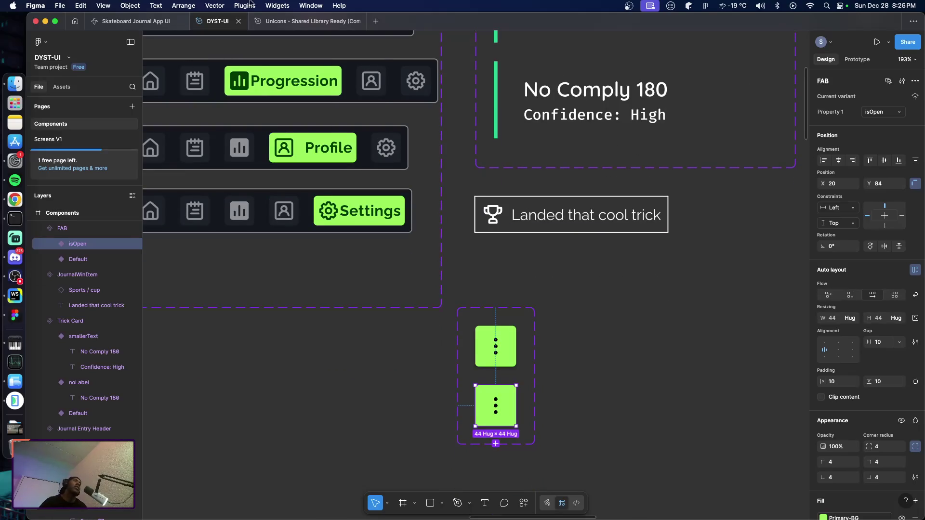
click(306, 21)
click(68, 90)
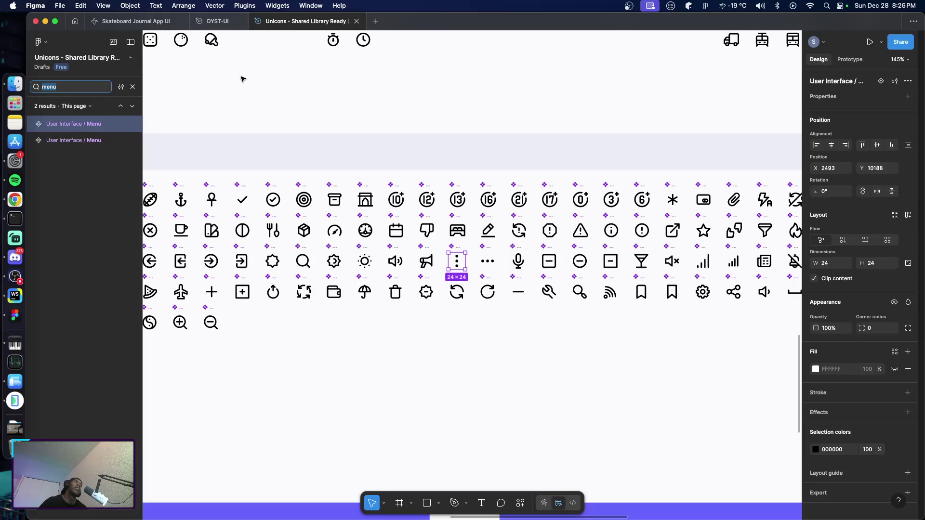
mouse_move(215, 24)
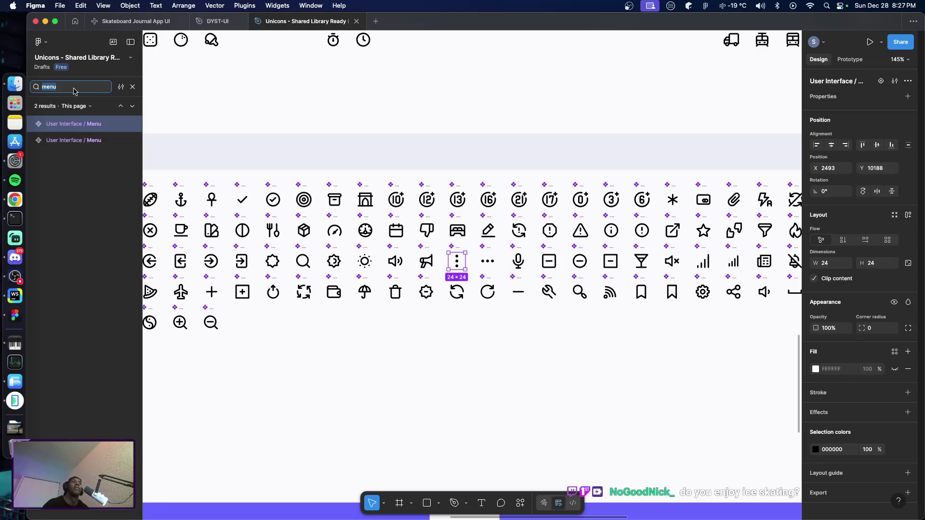
click(75, 88)
double_click(74, 88)
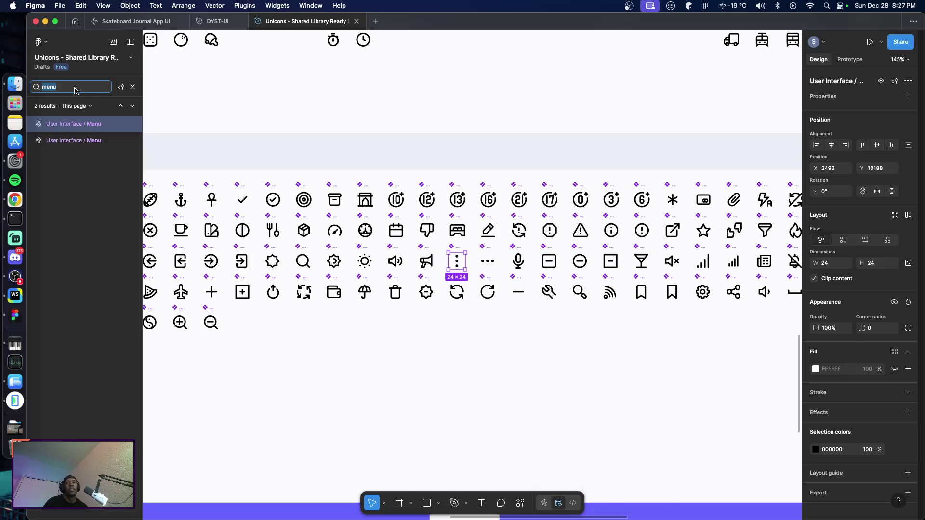
text(cl)
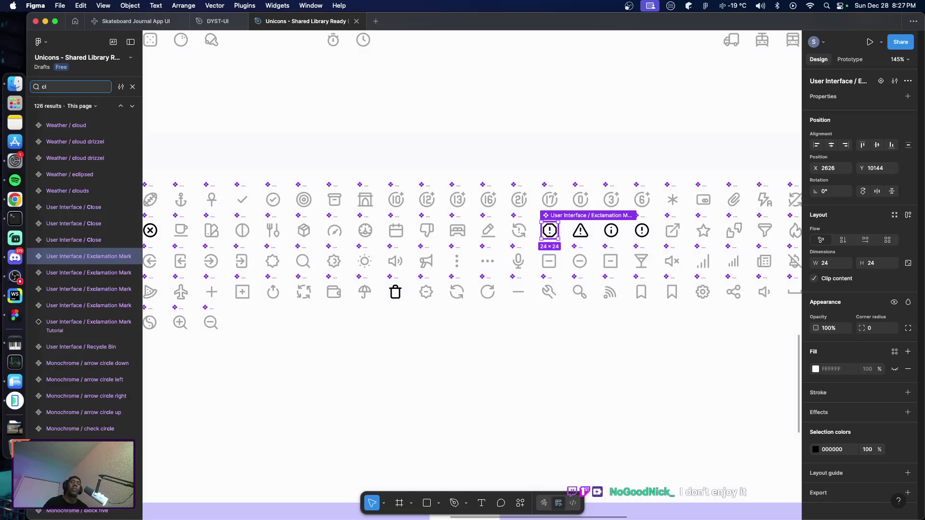